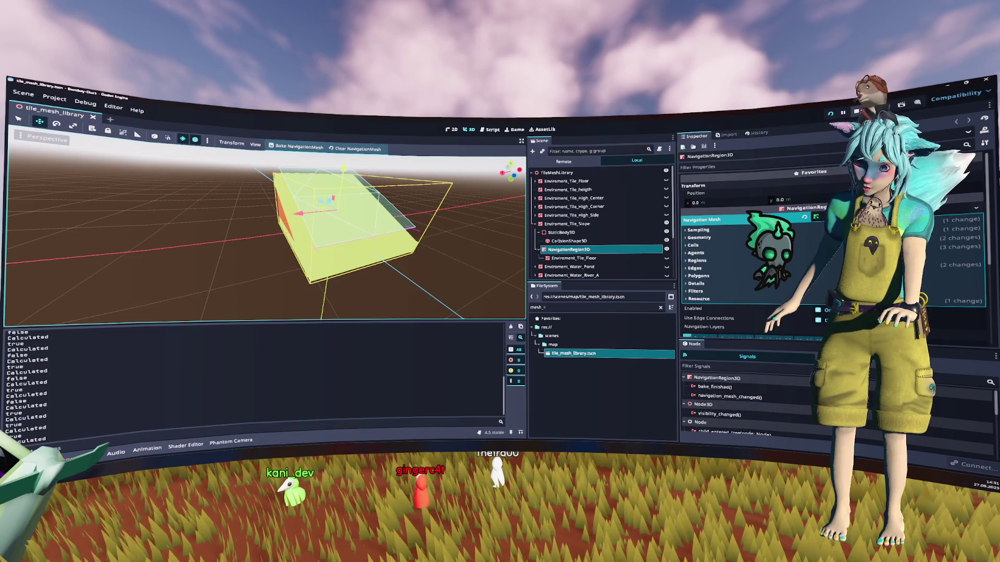
# Clear the file filter and select mesh-lib.tres in the map folder.
pyautogui.scroll(-1, 599, 223)
pyautogui.moveTo(416, 270); pyautogui.dragTo(430, 220)
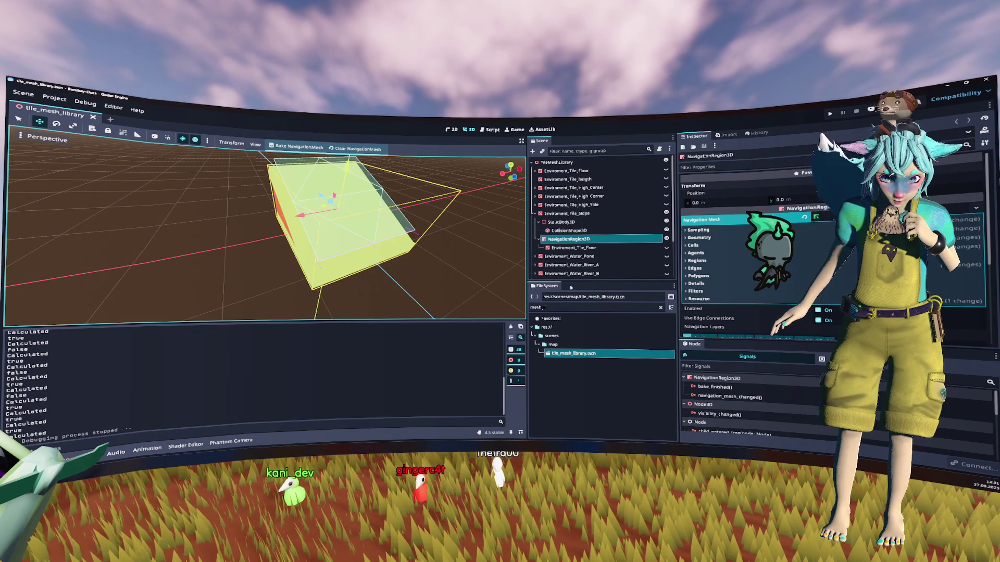
pyautogui.click(661, 308)
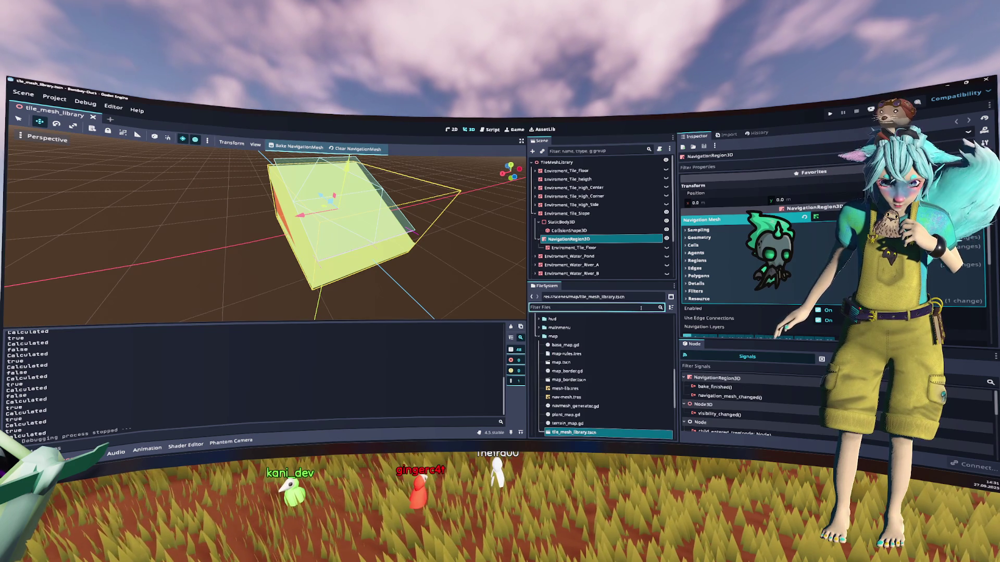
pyautogui.click(565, 389)
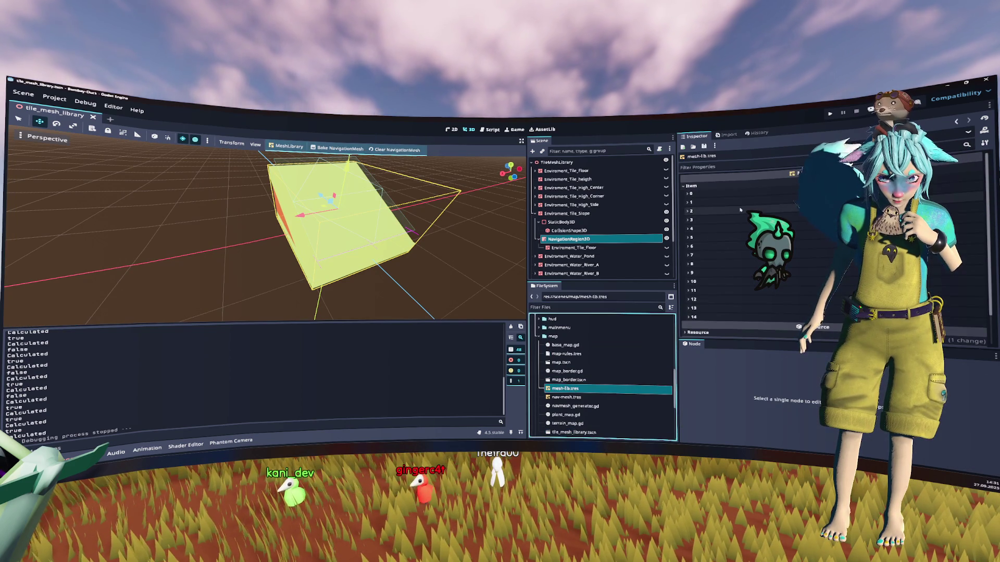
# Import mesh-lib.tres items from tile_mesh_library.tscn, save the library, and close the scene.
pyautogui.click(287, 146)
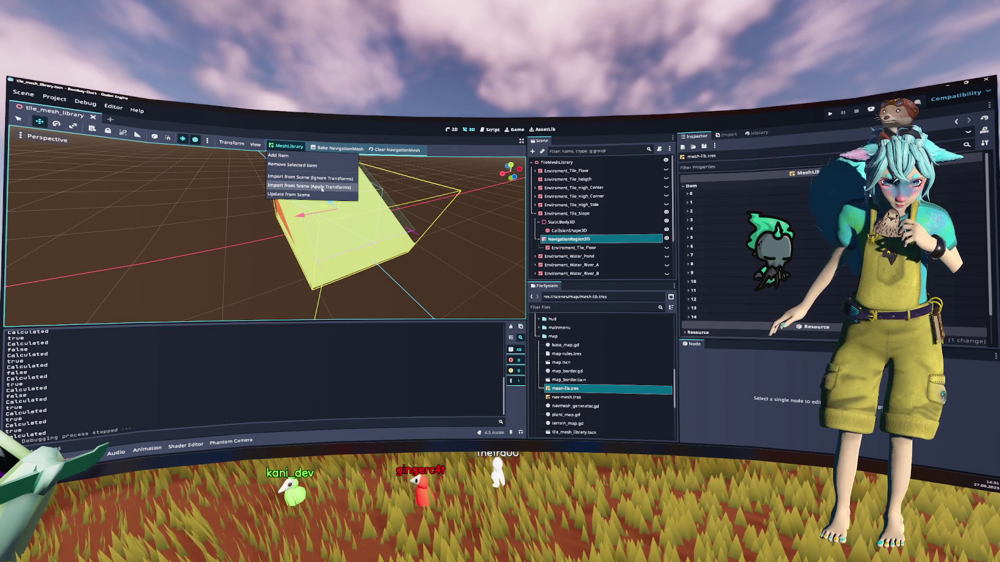
pyautogui.click(321, 187)
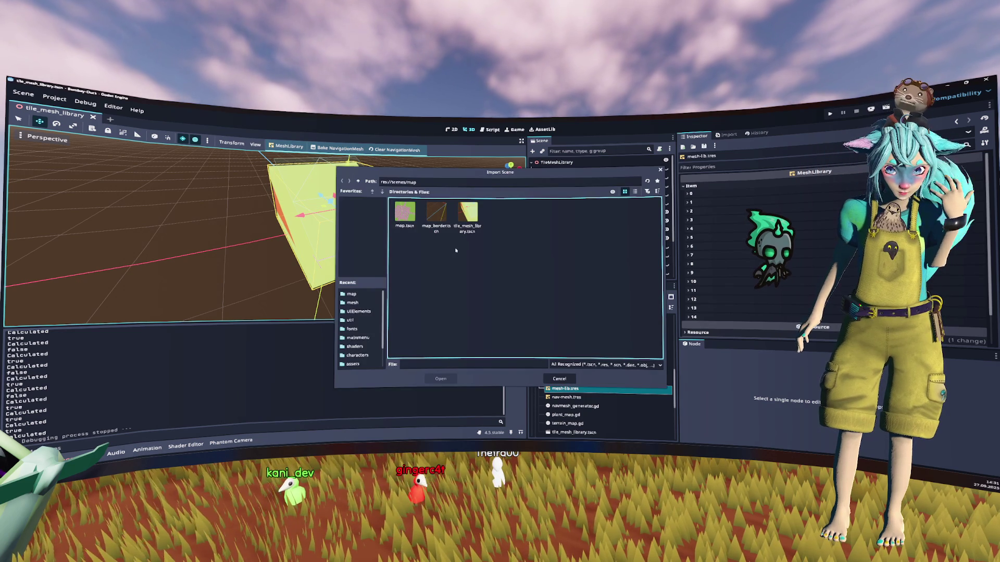
pyautogui.doubleClick(467, 213)
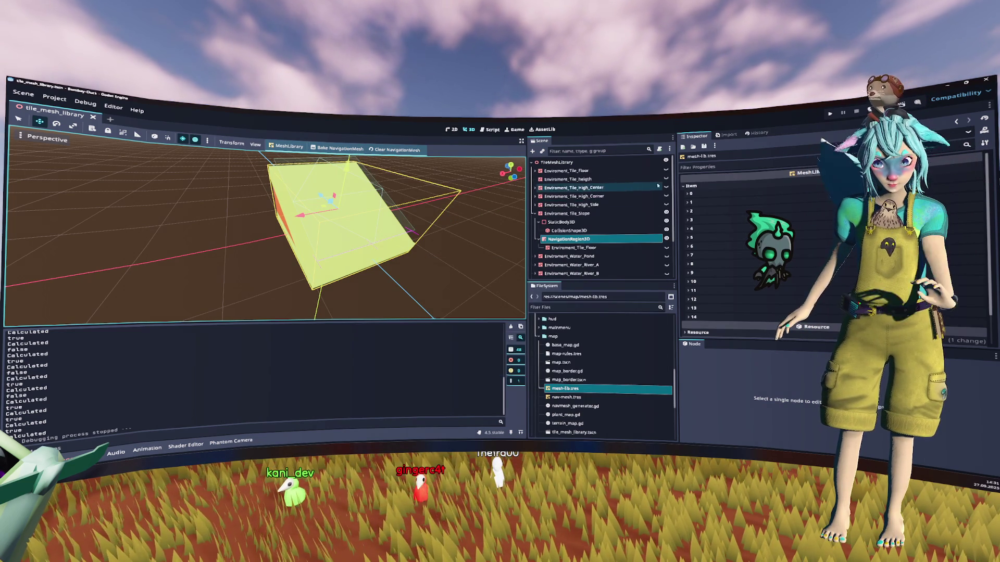
pyautogui.click(704, 147)
pyautogui.click(706, 156)
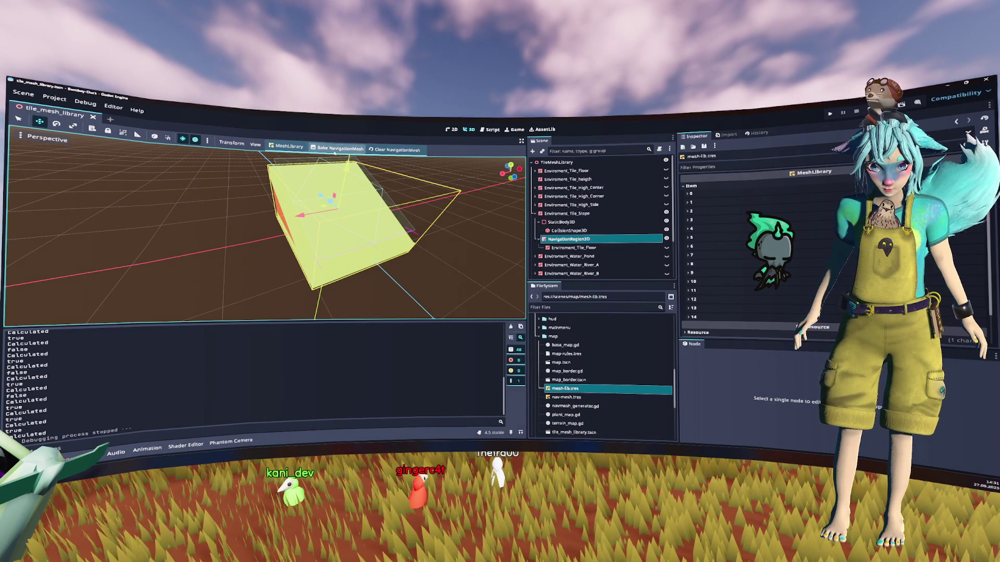
pyautogui.hotkey('ctrl', 'shift', 'w')
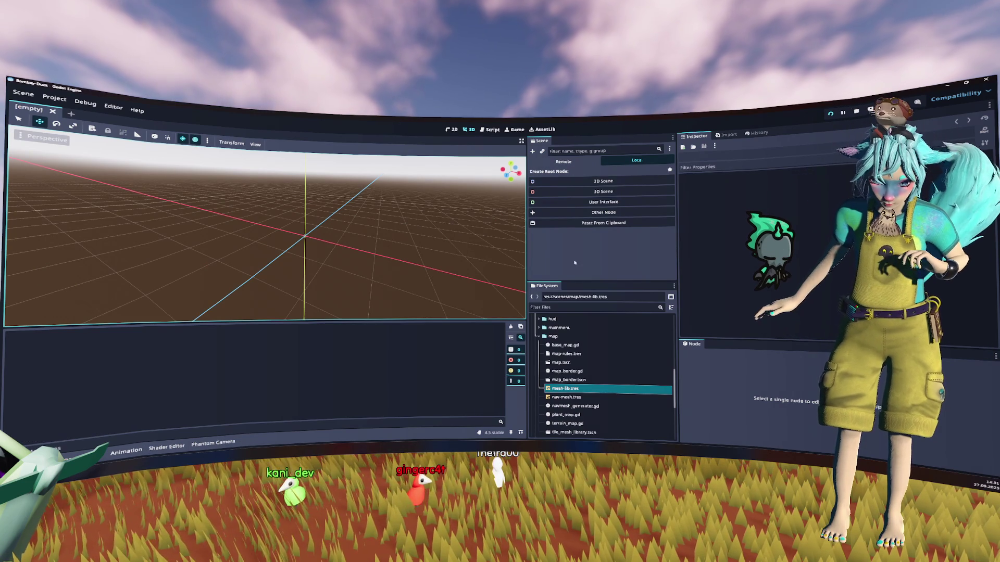
# Run the project, start playing from the main menu, then stop the game with F8.
pyautogui.press('F5')
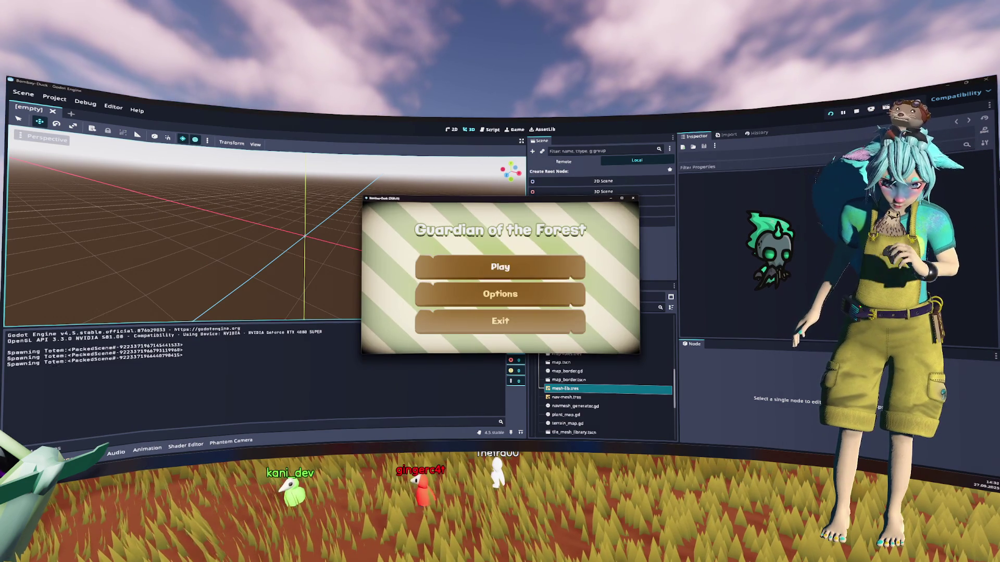
pyautogui.press('Return')
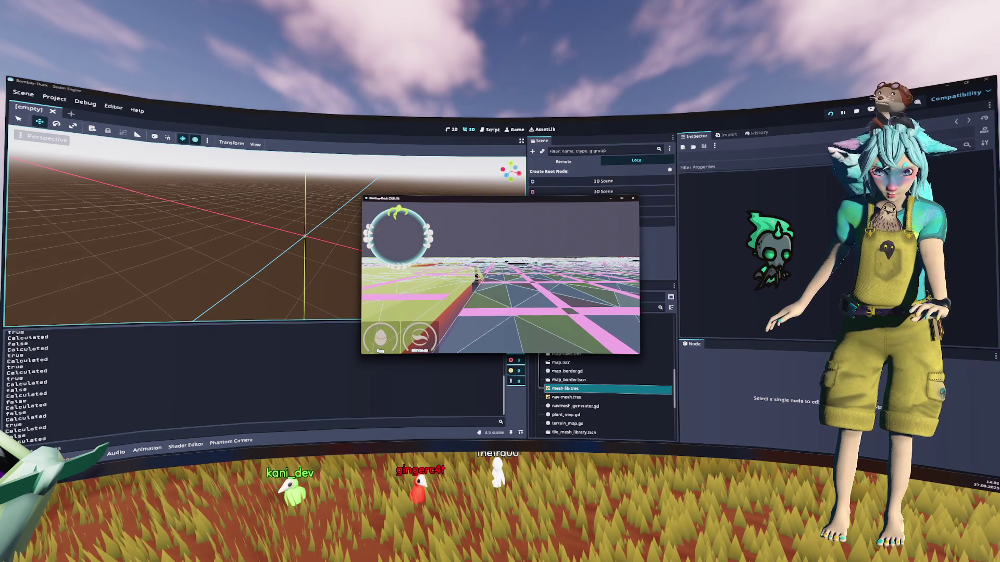
pyautogui.press('F8')
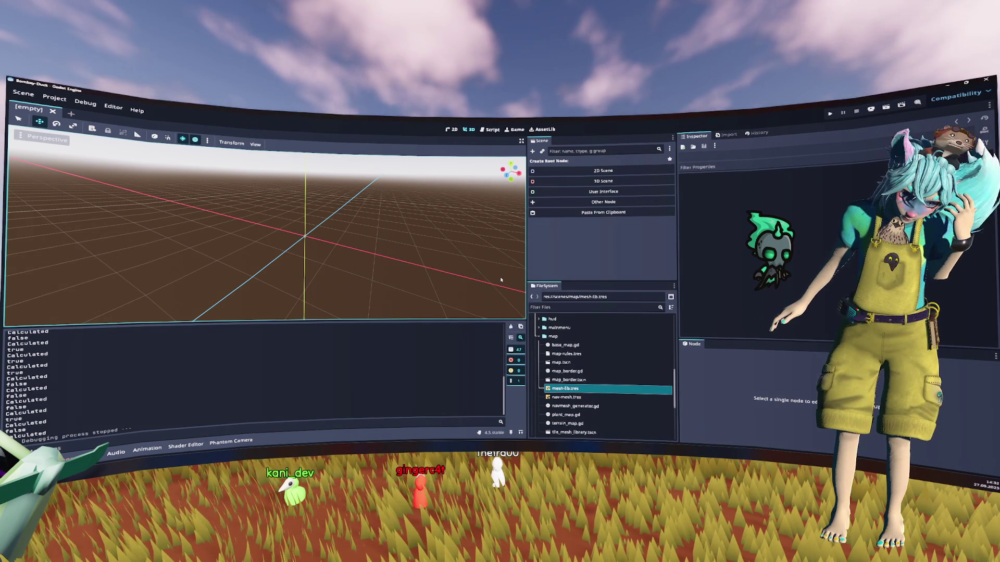
pyautogui.doubleClick(582, 337)
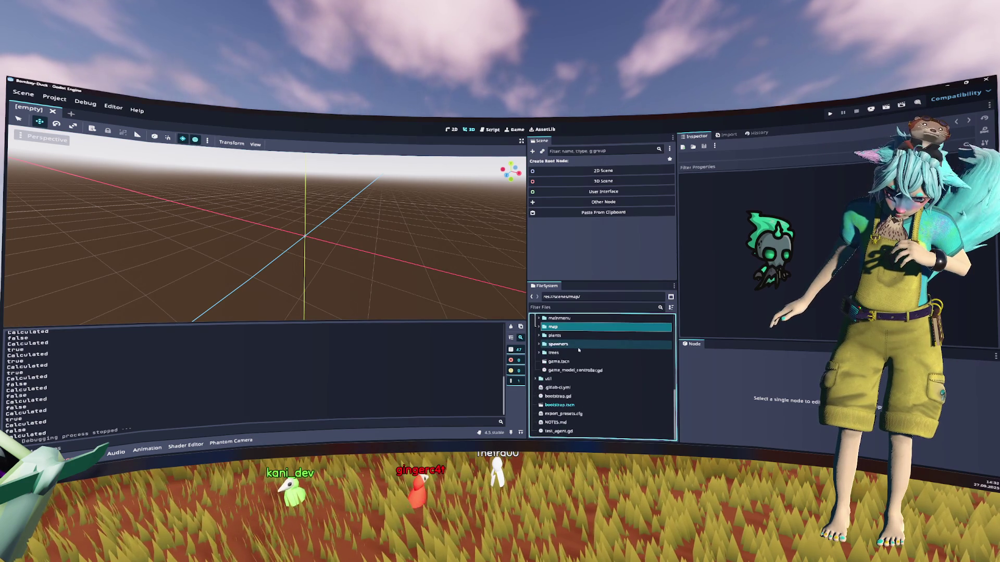
# Remove level_1.tscn from the assets/level folder and relaunch the project with F5.
pyautogui.scroll(5, 579, 359)
pyautogui.scroll(3, 578, 370)
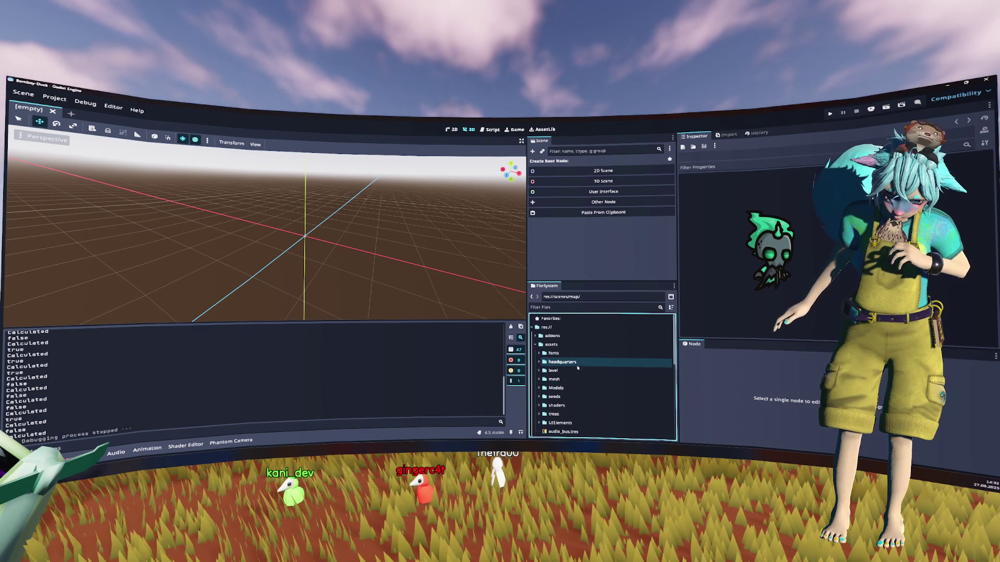
pyautogui.doubleClick(578, 370)
pyautogui.click(579, 378)
pyautogui.press('Delete')
pyautogui.press('Return')
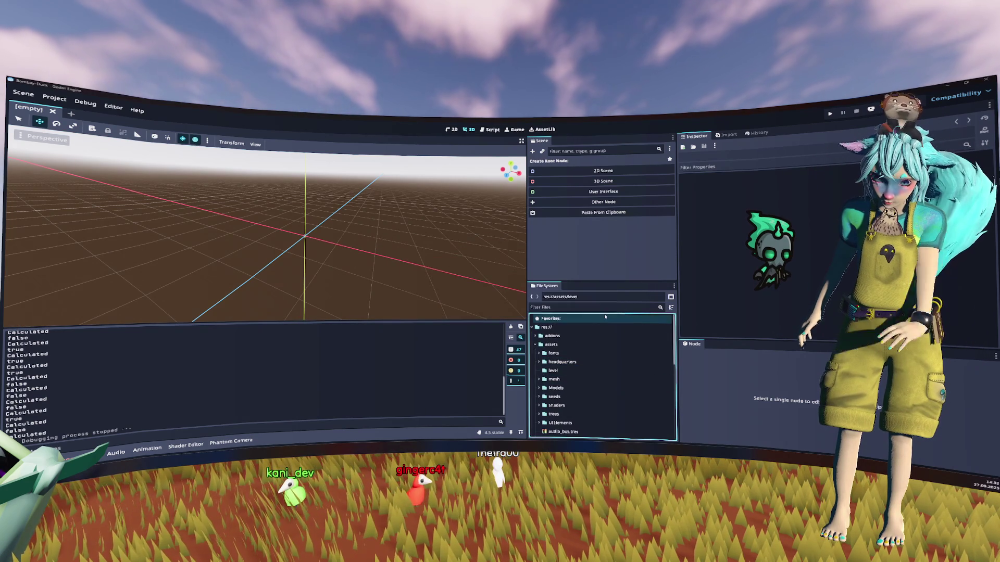
pyautogui.press('F5')
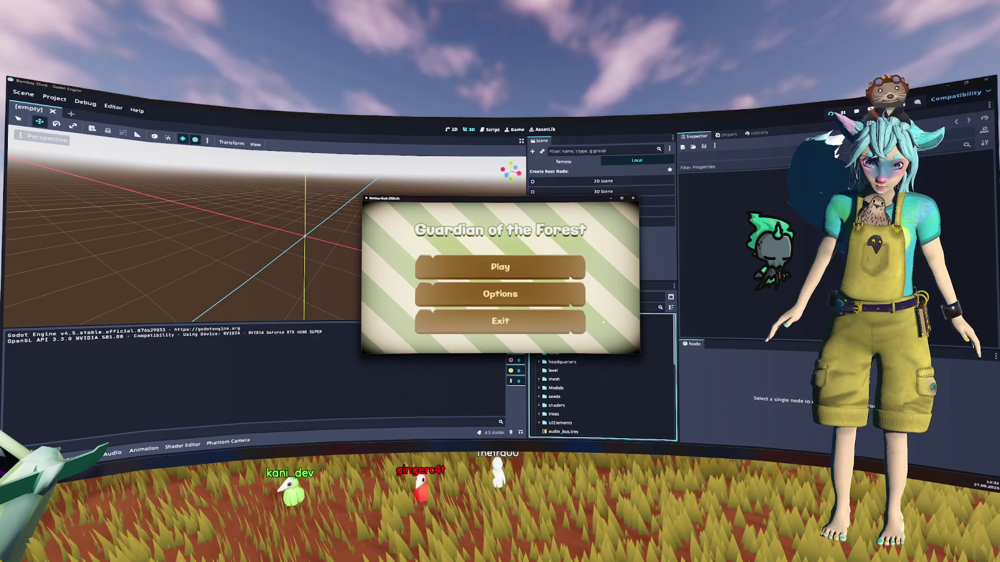
# Start the game from the main menu, walk the navigation mesh, then quit the running game.
pyautogui.click(511, 272)
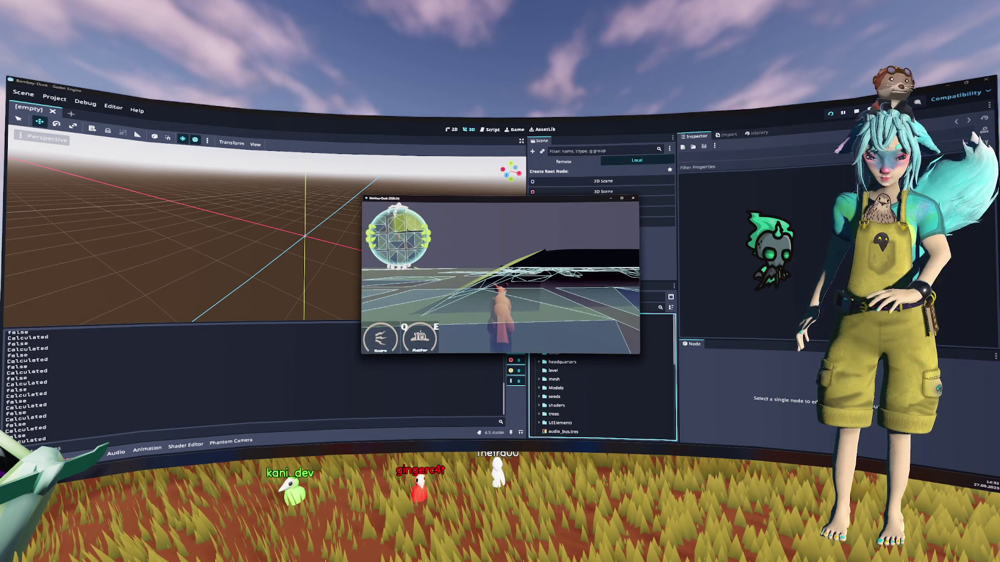
pyautogui.press('Escape')
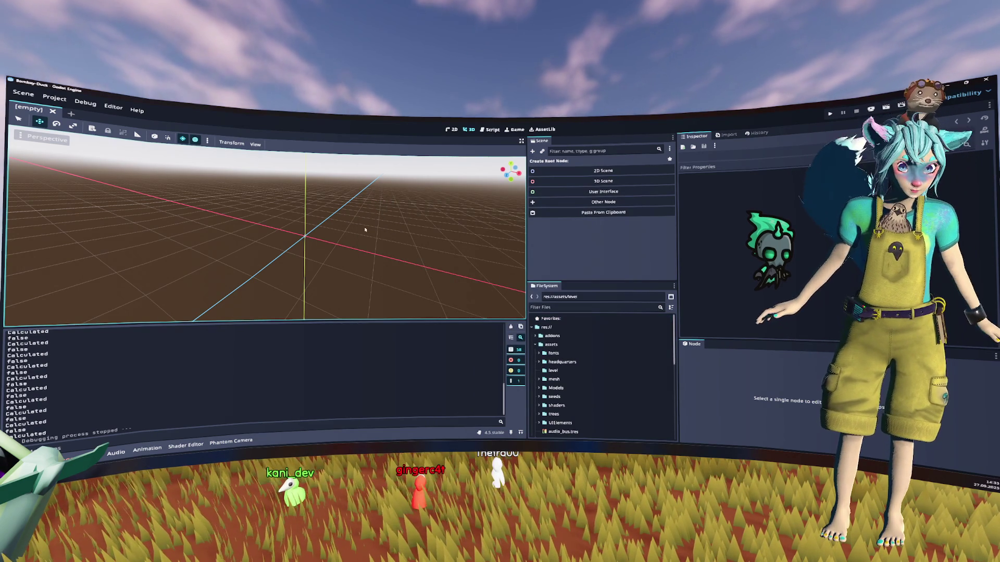
# Expand the assets mesh folder and inspect the slope.res mesh.
pyautogui.scroll(-2, 576, 343)
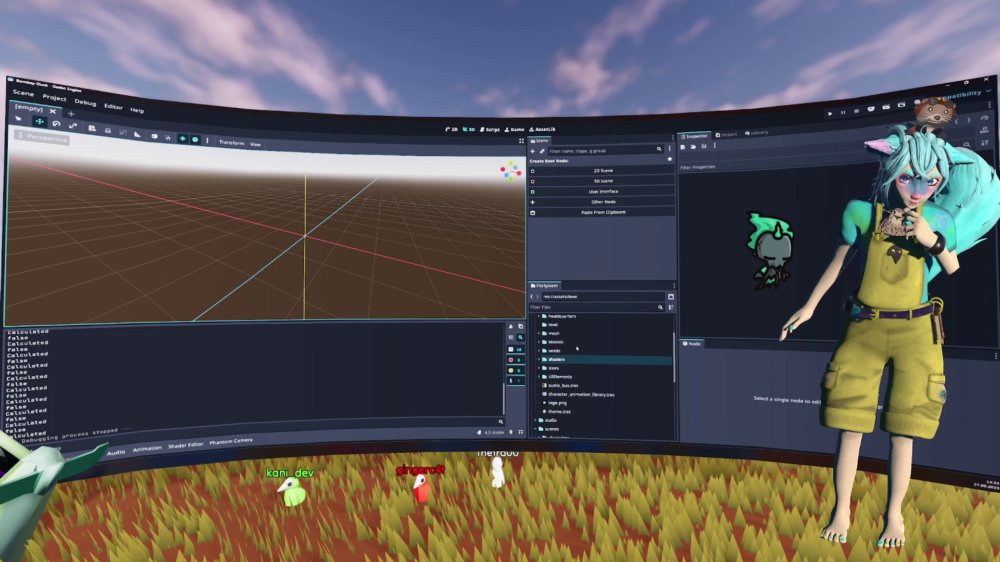
pyautogui.click(572, 350)
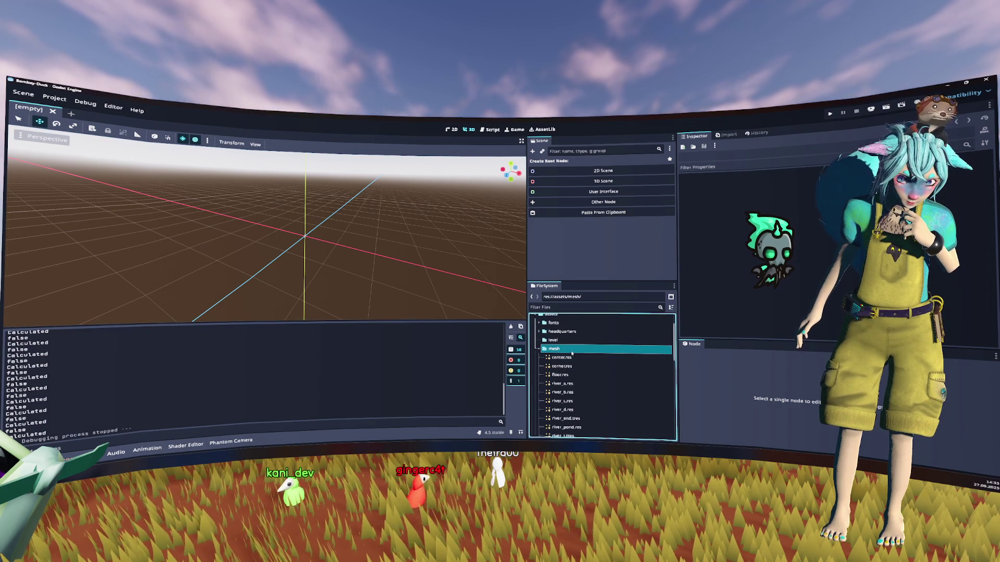
pyautogui.doubleClick(572, 353)
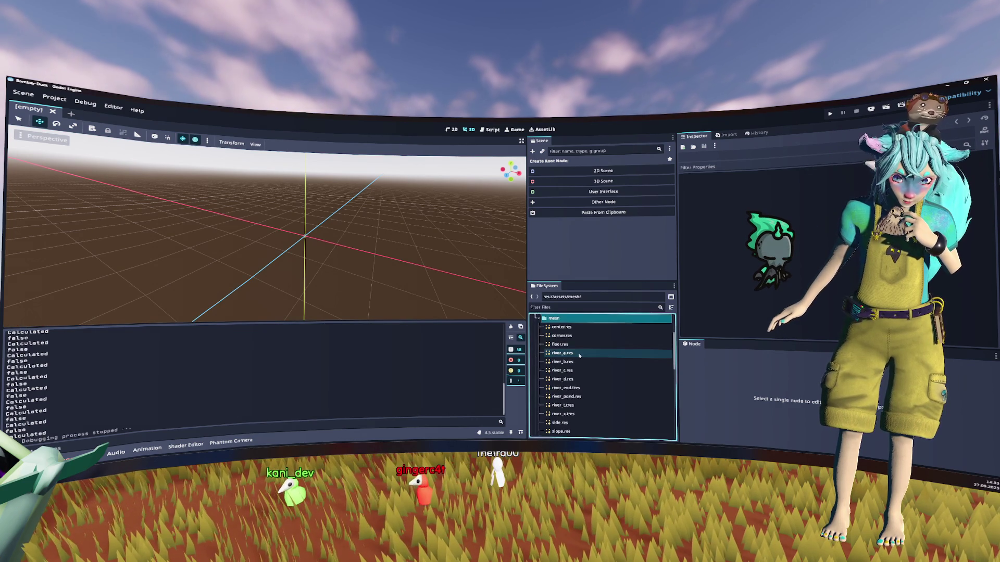
pyautogui.scroll(-3, 578, 357)
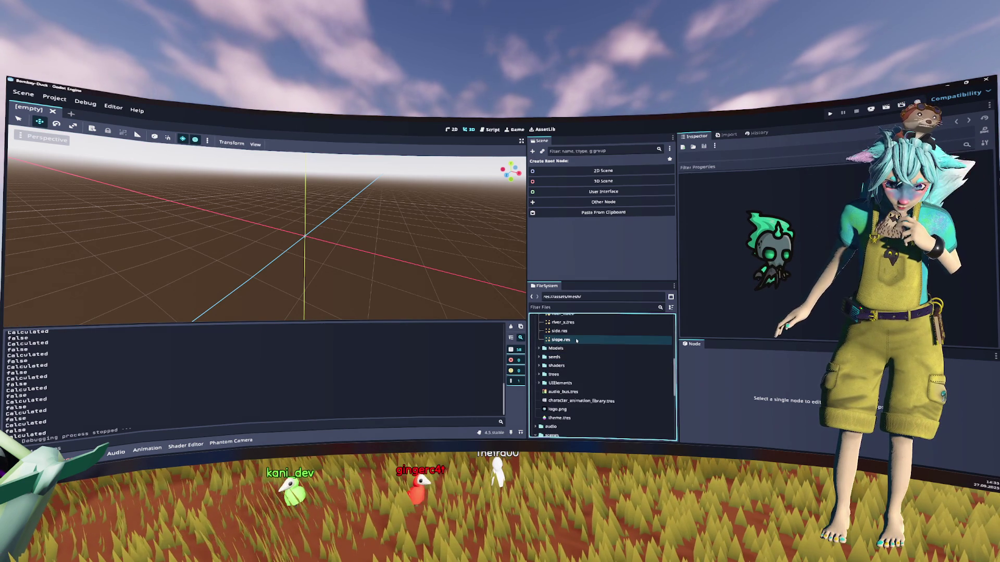
pyautogui.click(576, 341)
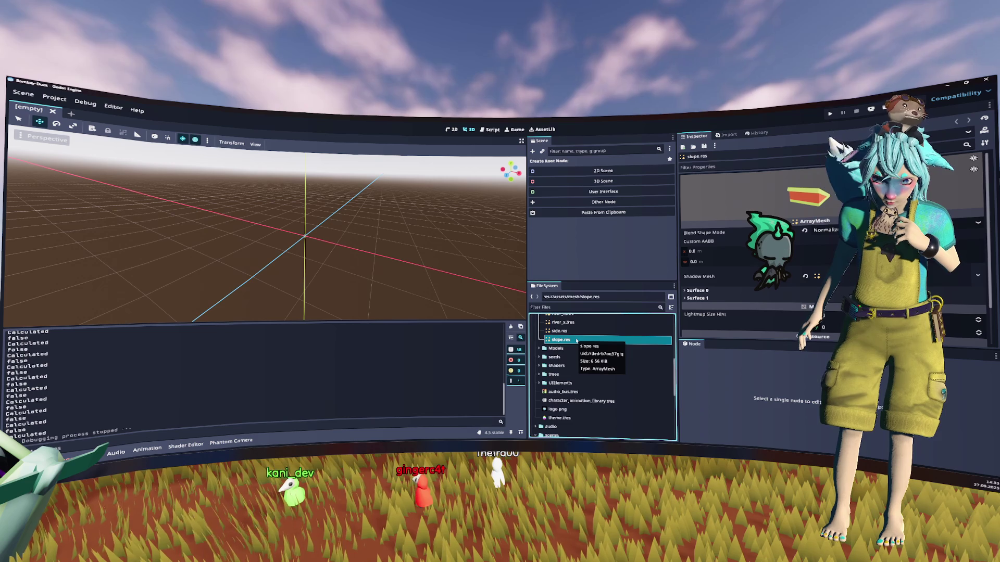
pyautogui.scroll(-5, 577, 341)
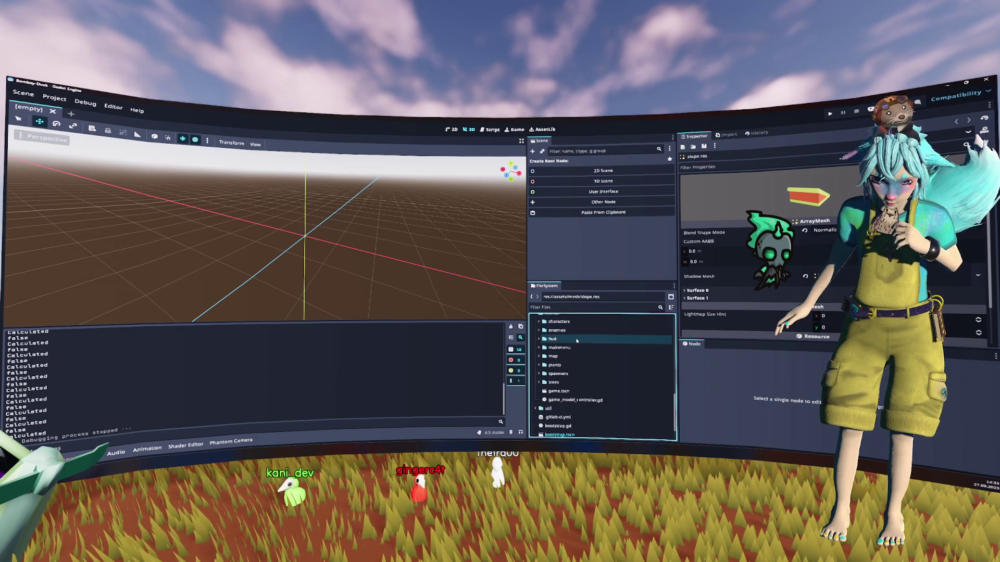
# Open map.tscn through Quick Open Scene by searching 'map'.
pyautogui.hotkey('ctrl', 'shift', 'o')
pyautogui.write('map')
pyautogui.press('Return')
# Paint a row of rotated Enviroment_Tile_Slope tiles across the terrain grid.
pyautogui.moveTo(369, 268)
pyautogui.mouseDown()
pyautogui.moveTo(370, 198)
pyautogui.moveTo(369, 234)
pyautogui.mouseUp()
pyautogui.click(255, 355)
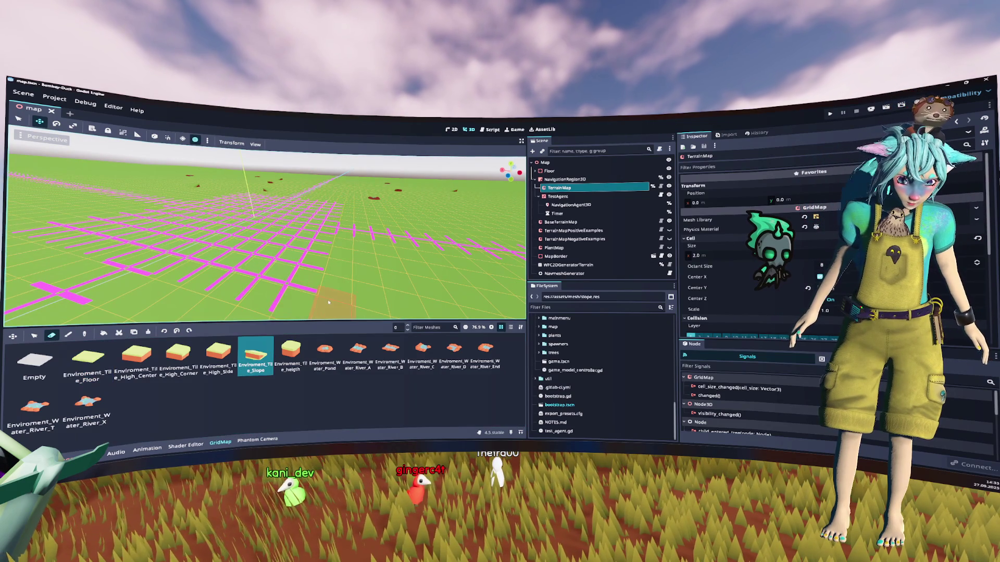
pyautogui.moveTo(493, 274)
pyautogui.mouseDown()
pyautogui.moveTo(369, 216)
pyautogui.moveTo(391, 235)
pyautogui.mouseUp()
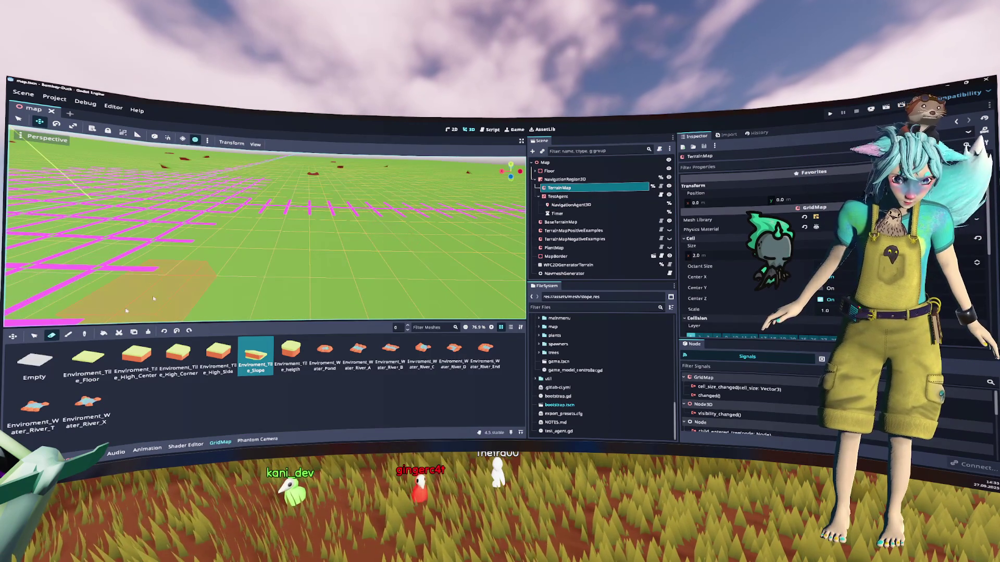
pyautogui.click(68, 335)
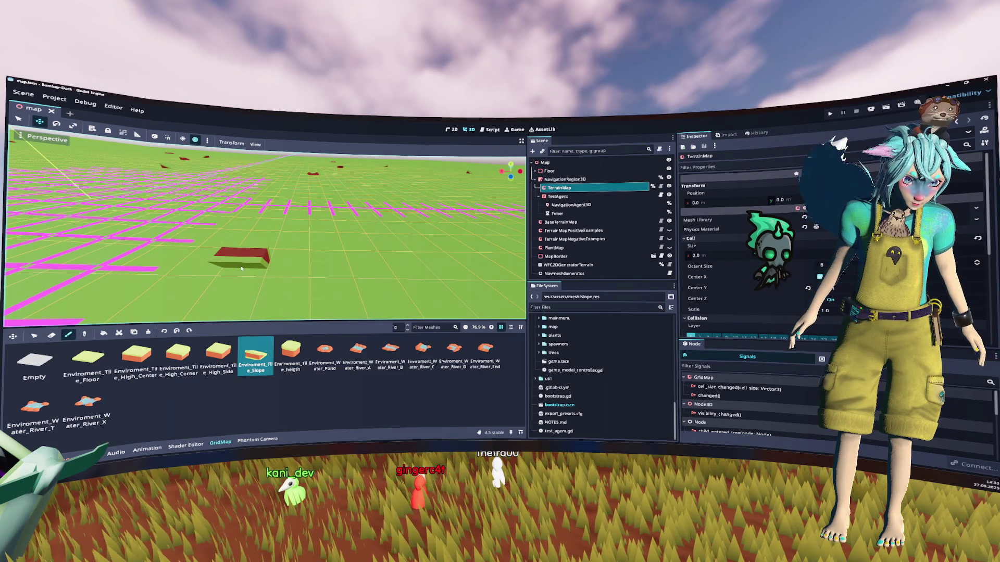
pyautogui.press('d')
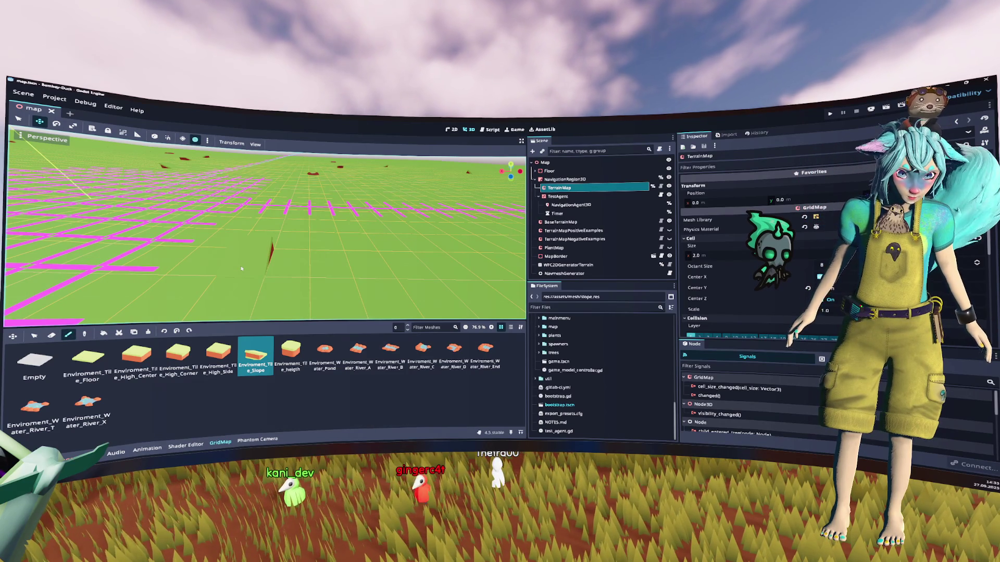
pyautogui.moveTo(211, 266); pyautogui.dragTo(187, 294)
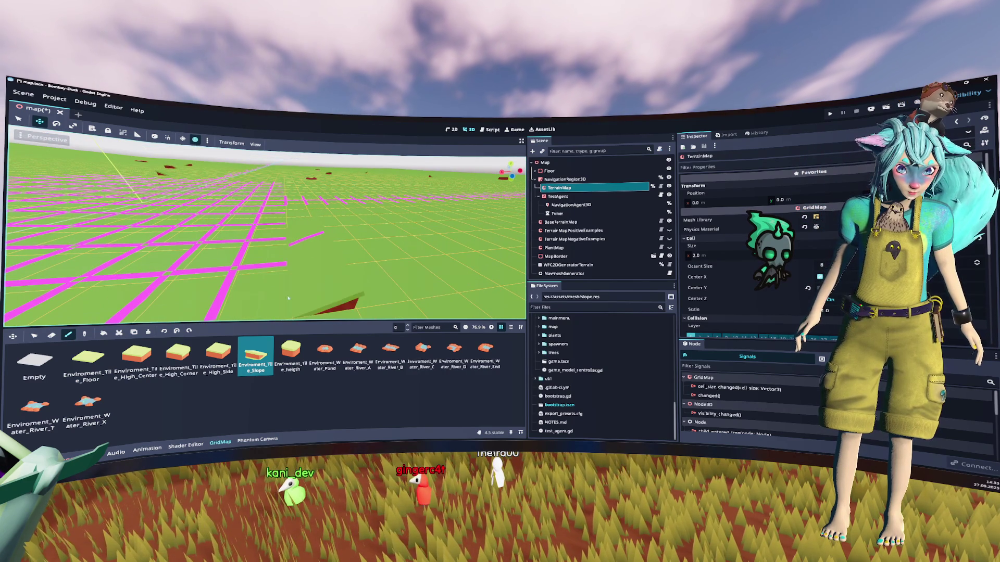
# Paint a zig-zag path of High_Center blocks toward the lower right of the terrain.
pyautogui.click(136, 360)
pyautogui.click(353, 259)
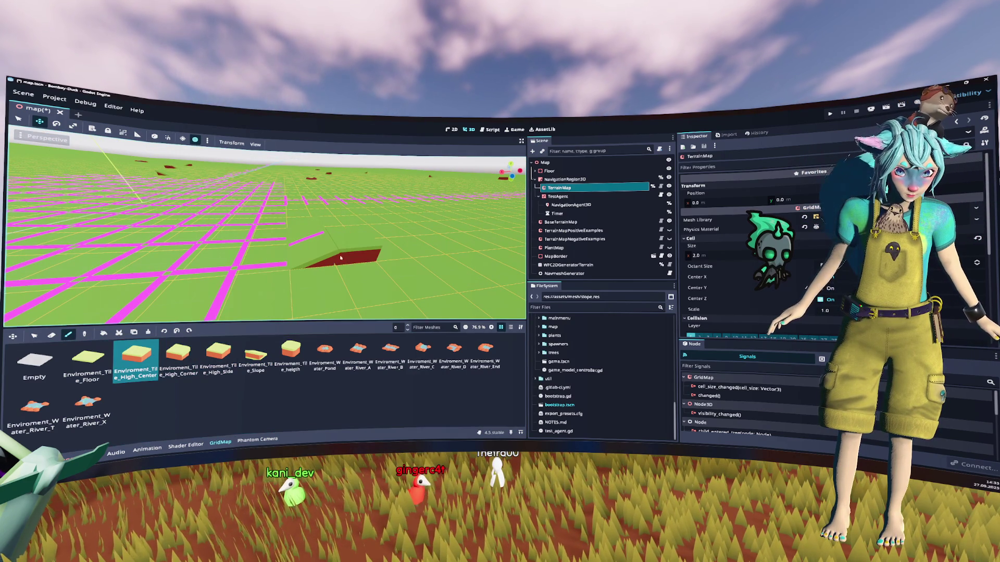
pyautogui.moveTo(353, 259); pyautogui.dragTo(411, 292)
pyautogui.hotkey('ctrl', 'z')
pyautogui.moveTo(360, 259); pyautogui.dragTo(401, 264)
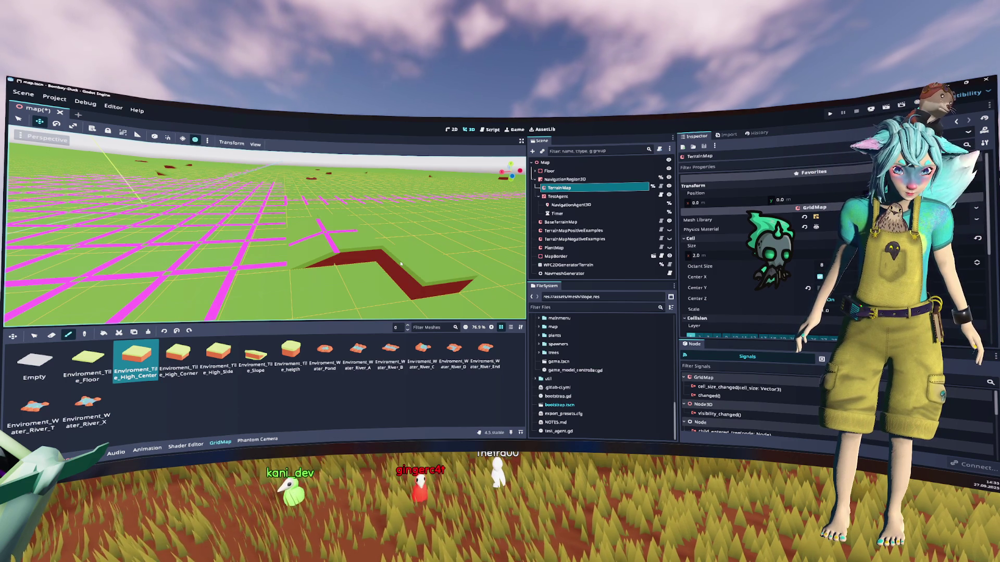
# Erase the High_Center path and the red tile, then save map.tscn.
pyautogui.press('w')
pyautogui.moveTo(392, 264); pyautogui.dragTo(458, 286)
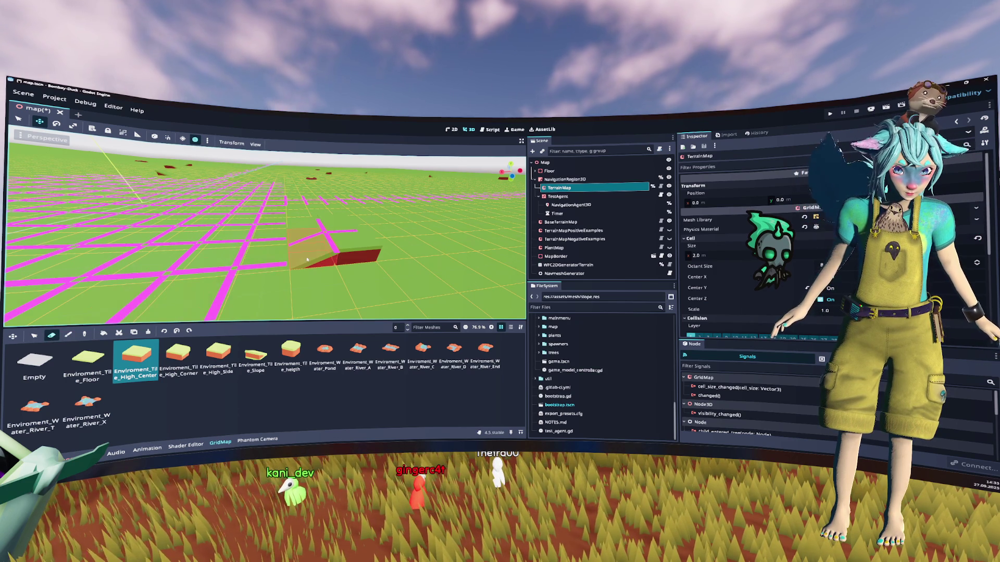
pyautogui.click(354, 259)
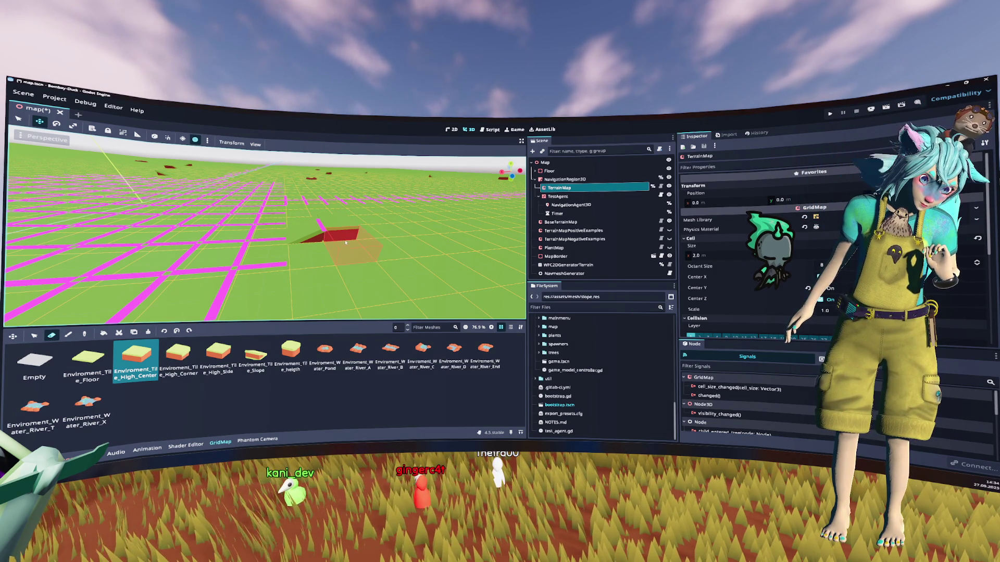
pyautogui.rightClick(354, 247)
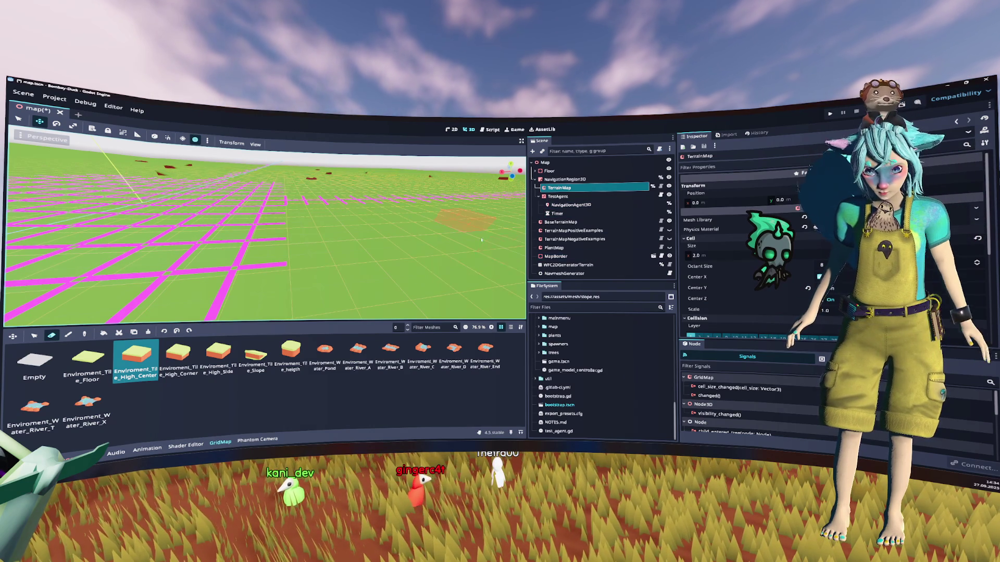
pyautogui.hotkey('ctrl', 's')
# Filter files by 'mesh_l', open tile_mesh_library.tscn, and orbit to view the slope tile side-on.
pyautogui.click(599, 307)
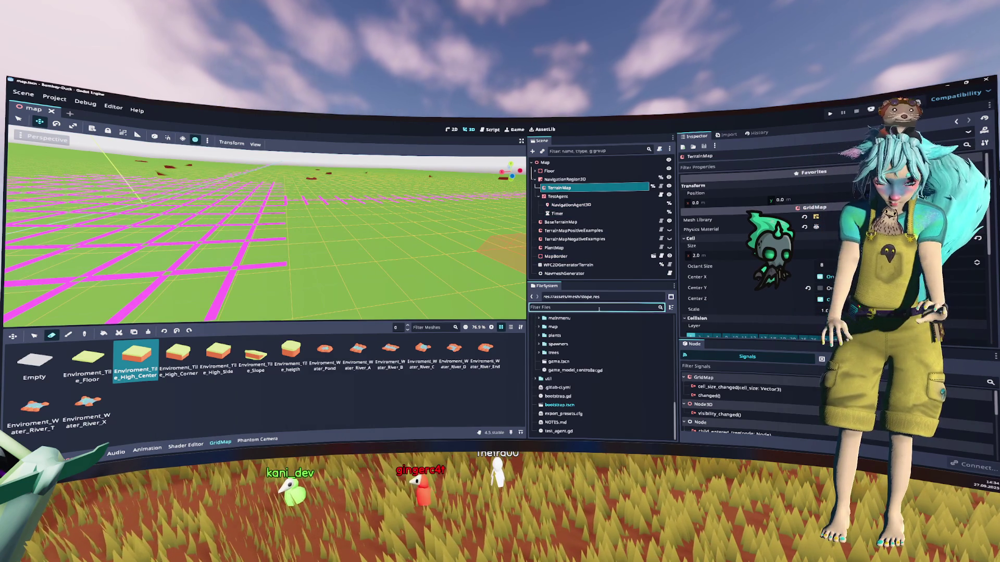
pyautogui.write('mesh_li')
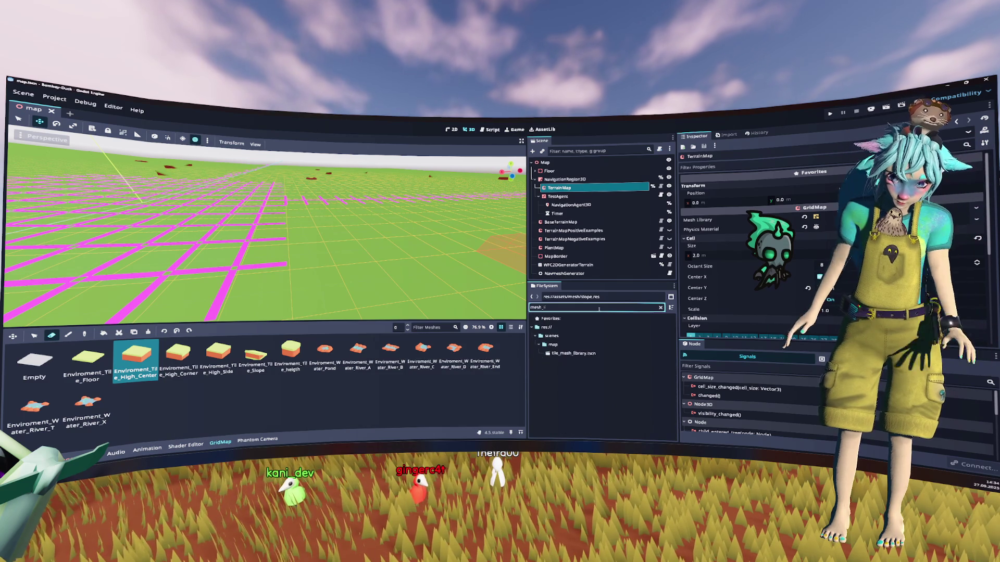
pyautogui.doubleClick(573, 353)
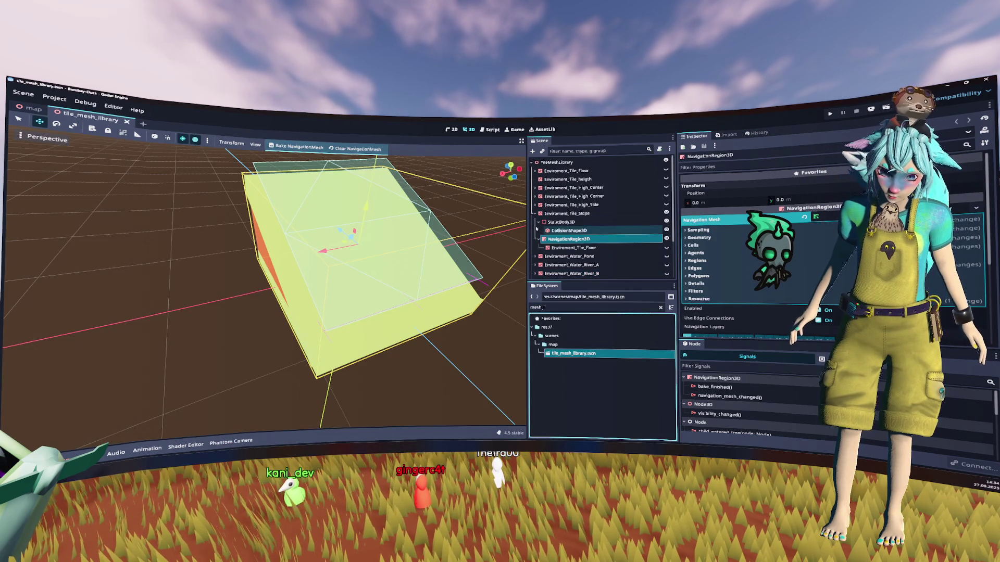
pyautogui.scroll(-8, 445, 235)
pyautogui.moveTo(444, 234); pyautogui.dragTo(314, 218)
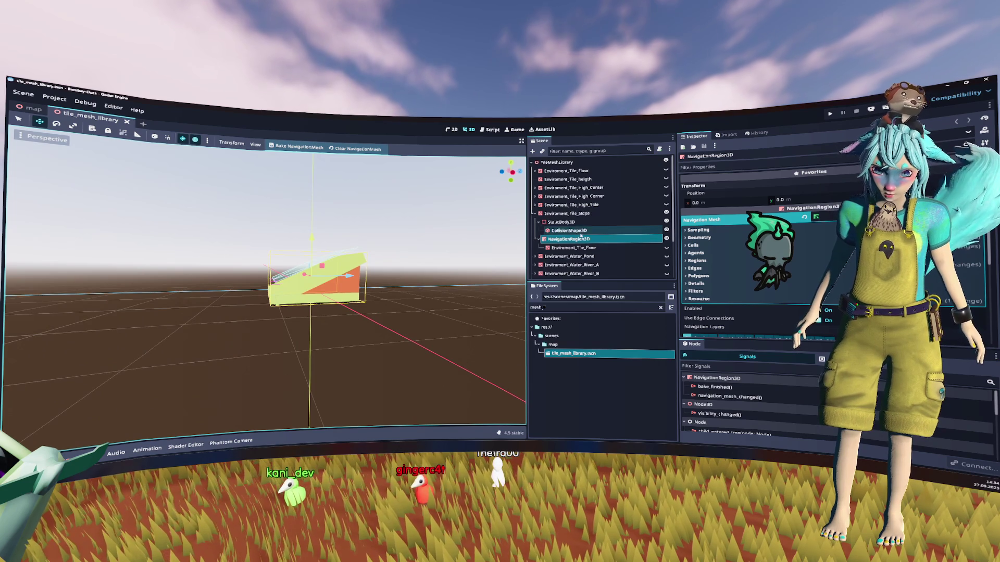
pyautogui.click(802, 208)
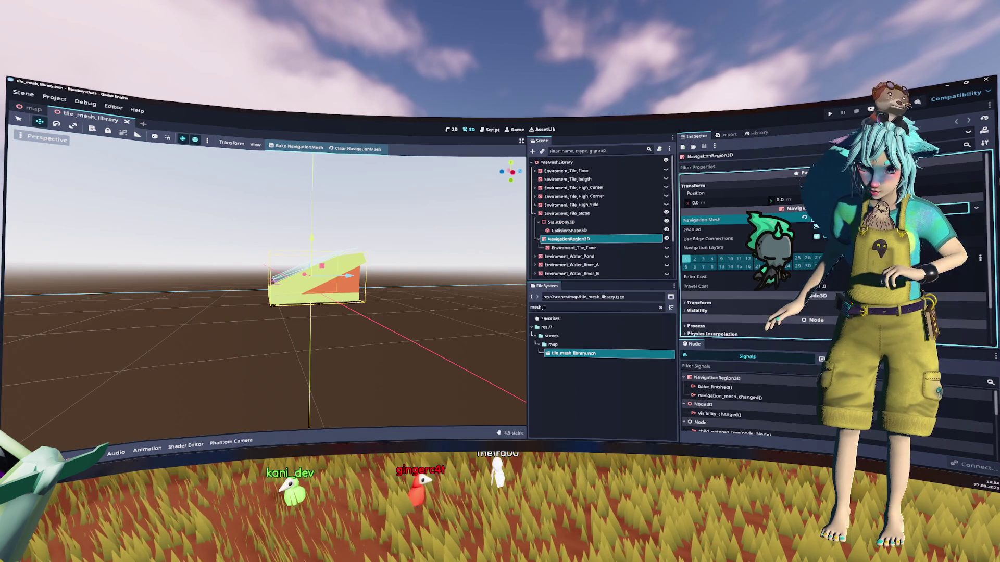
# Inspect the Environment_Tile_Floor tile's NavigationRegion3D and its floor mesh.
pyautogui.click(710, 301)
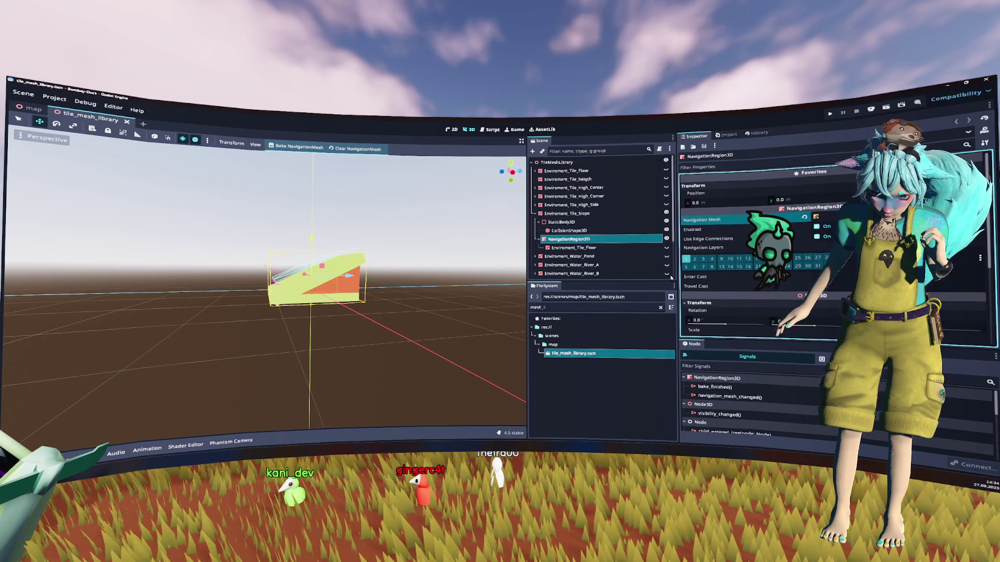
pyautogui.scroll(-2, 781, 265)
pyautogui.scroll(2, 781, 260)
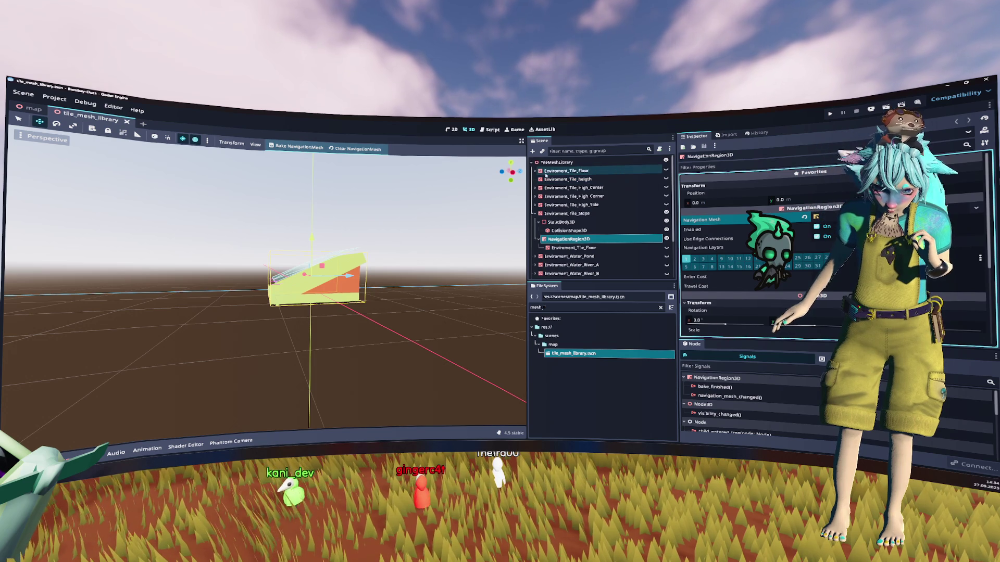
pyautogui.click(536, 171)
pyautogui.click(569, 196)
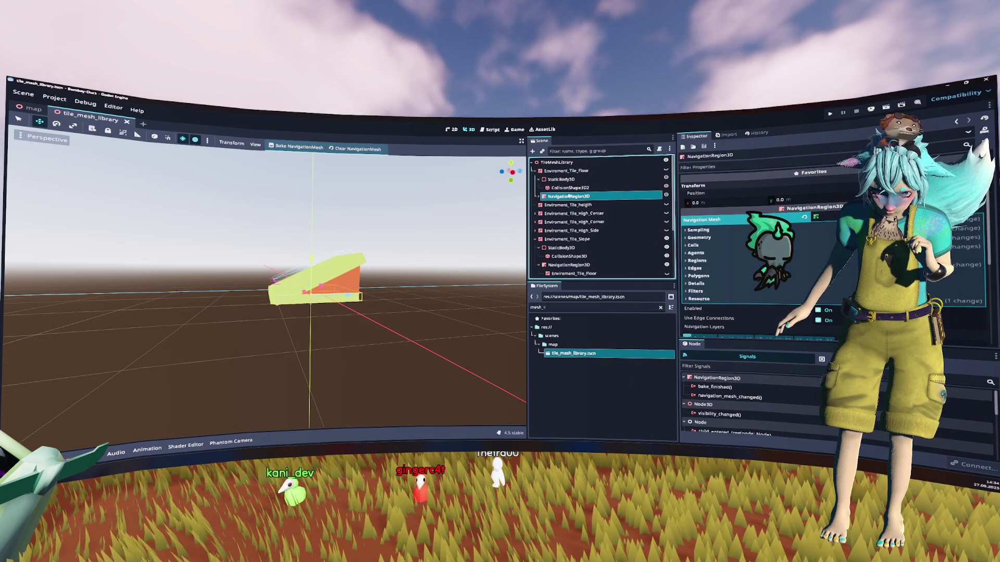
pyautogui.click(537, 196)
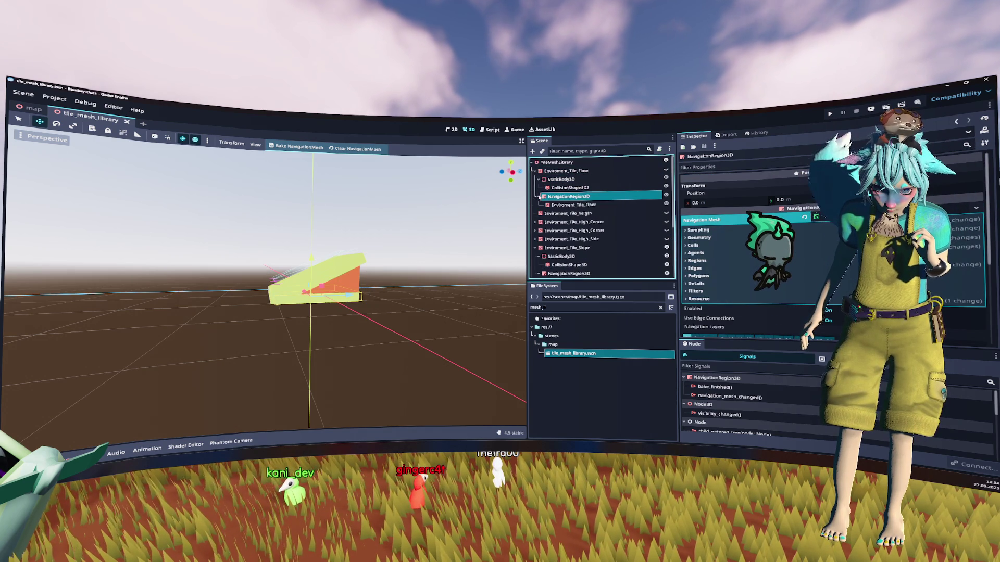
pyautogui.click(563, 206)
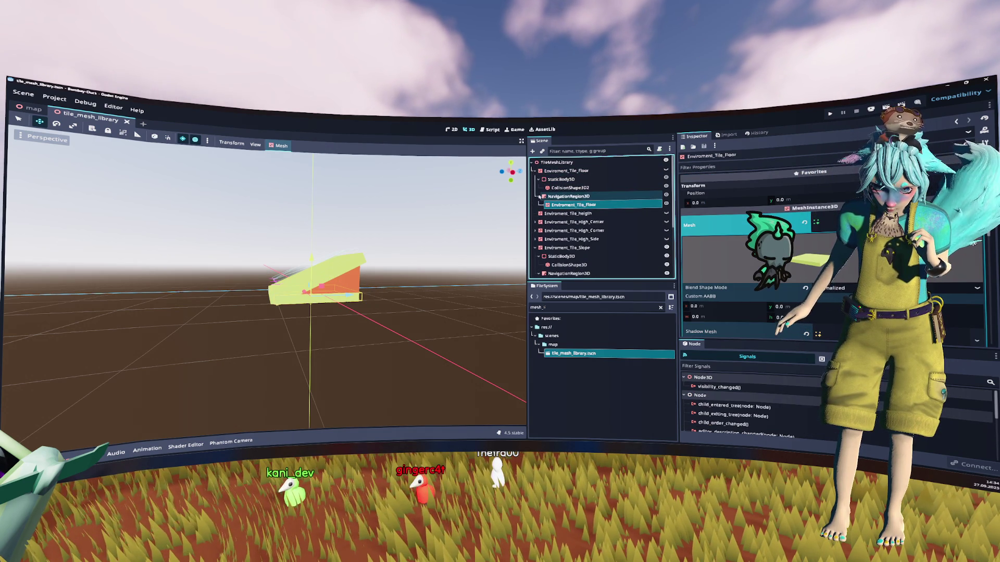
pyautogui.click(539, 197)
pyautogui.click(534, 171)
# Expand High_Center and step through the Floor, height, High_Center and Slope tiles.
pyautogui.click(535, 188)
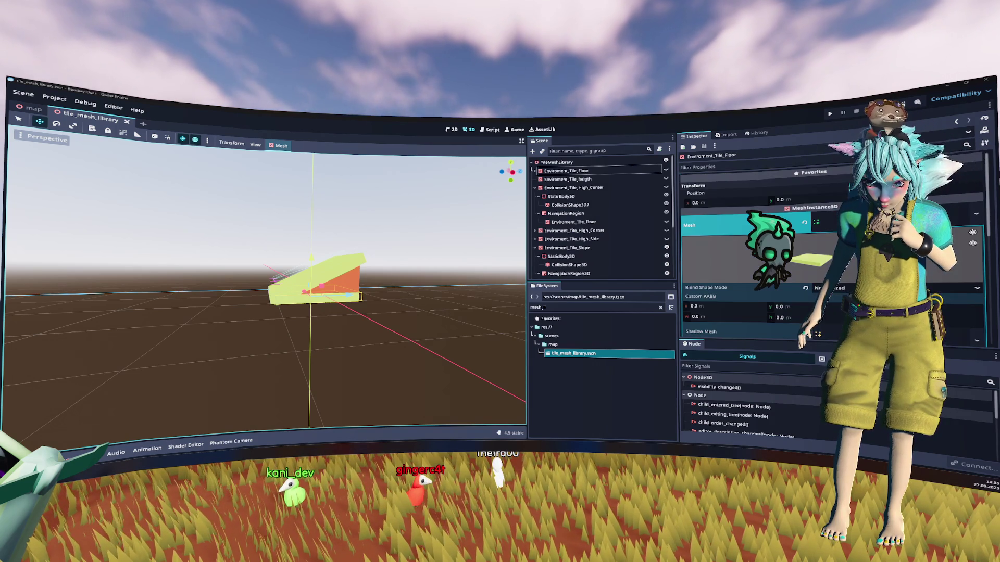
pyautogui.click(570, 173)
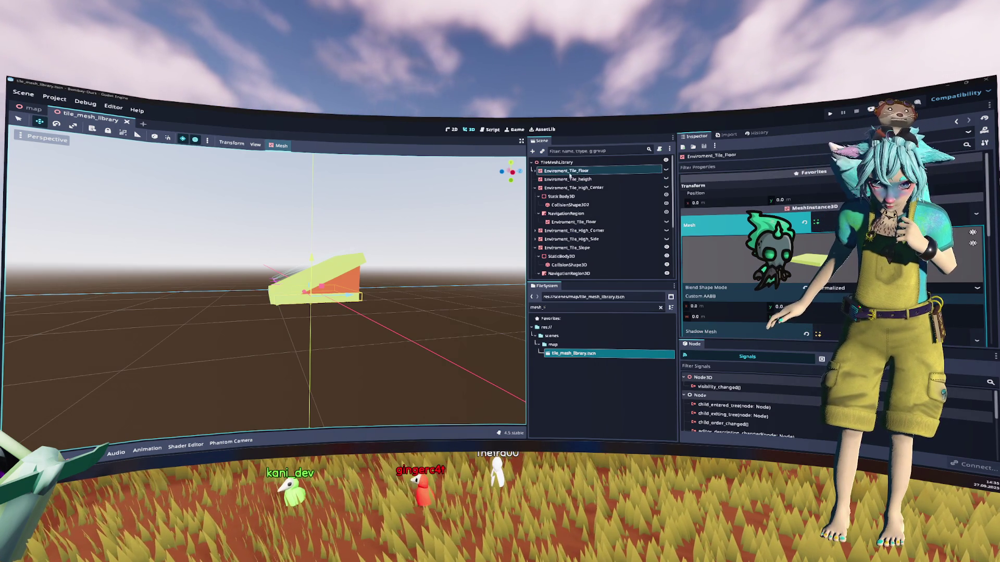
pyautogui.click(616, 179)
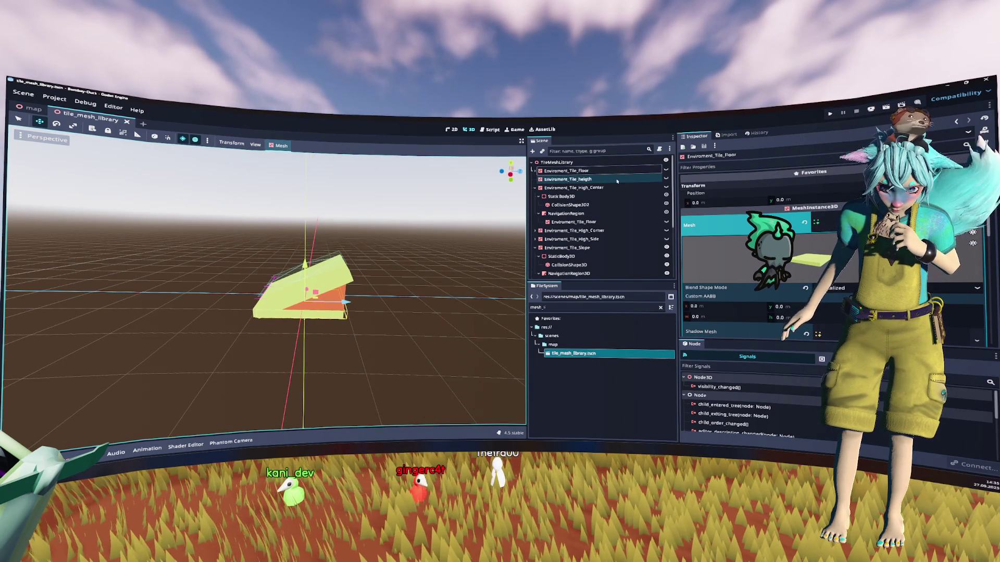
pyautogui.click(633, 189)
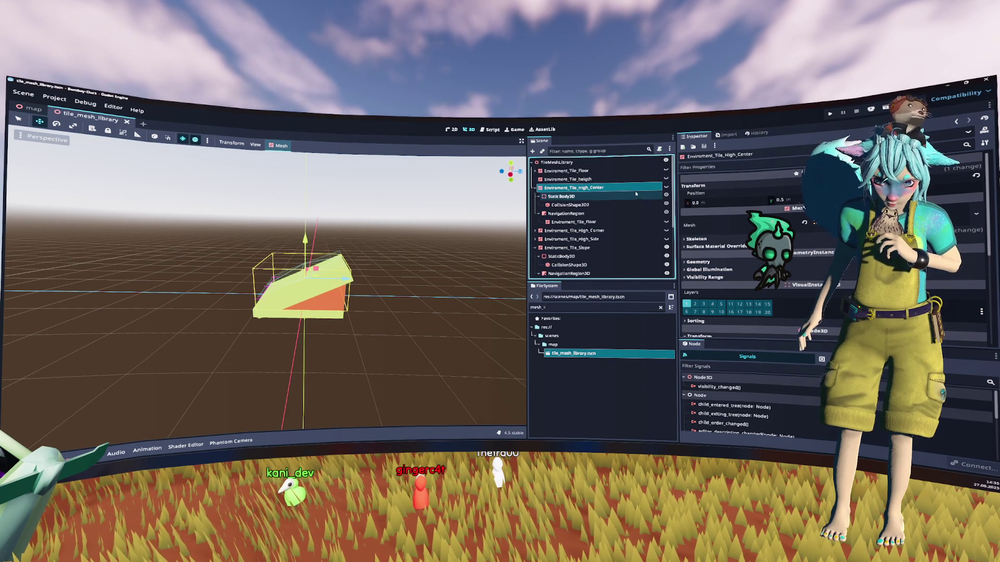
pyautogui.click(614, 249)
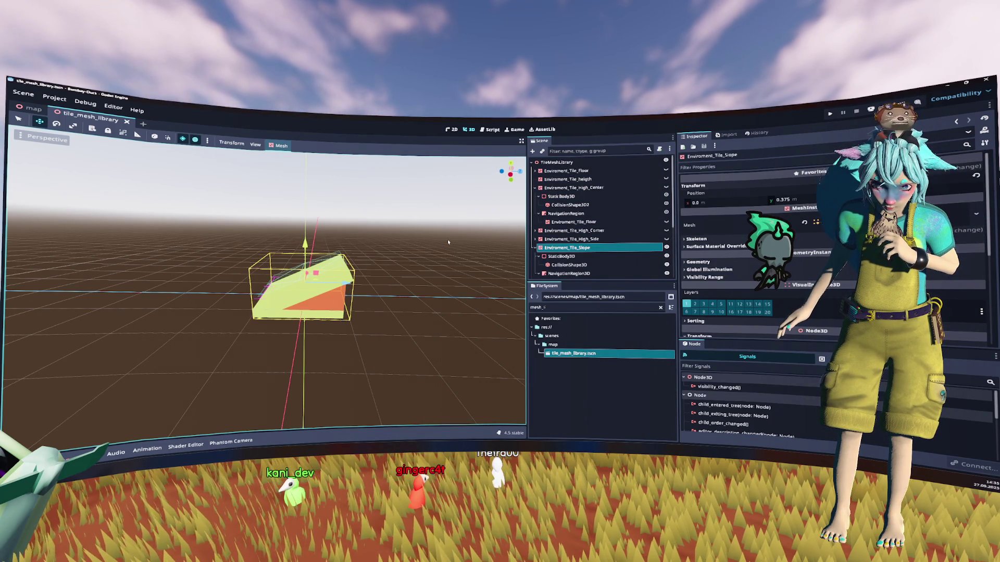
# Frame the Environment_Tile_Slope tile and inspect its navigation region and floor mesh.
pyautogui.doubleClick(567, 249)
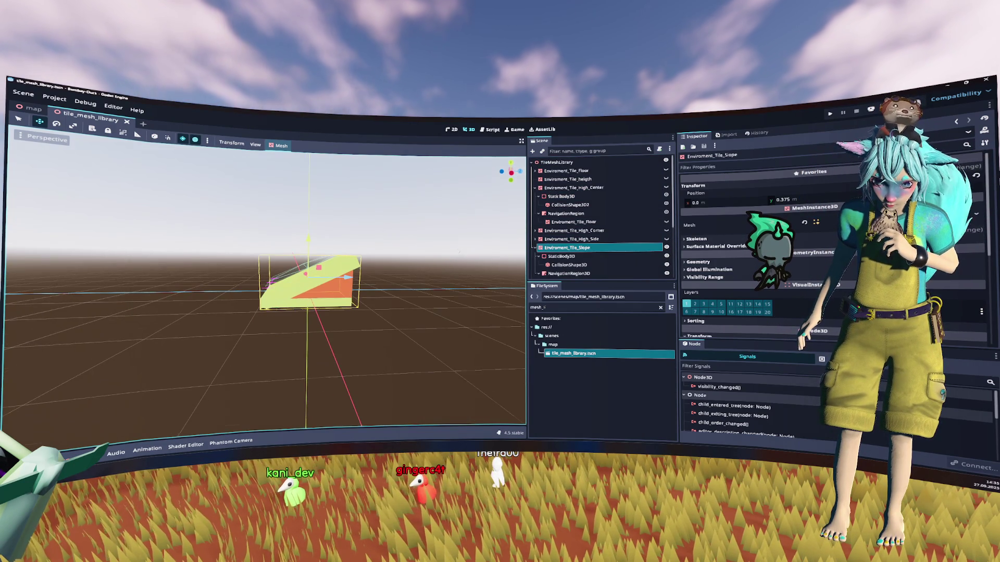
pyautogui.scroll(-1, 570, 256)
pyautogui.click(579, 259)
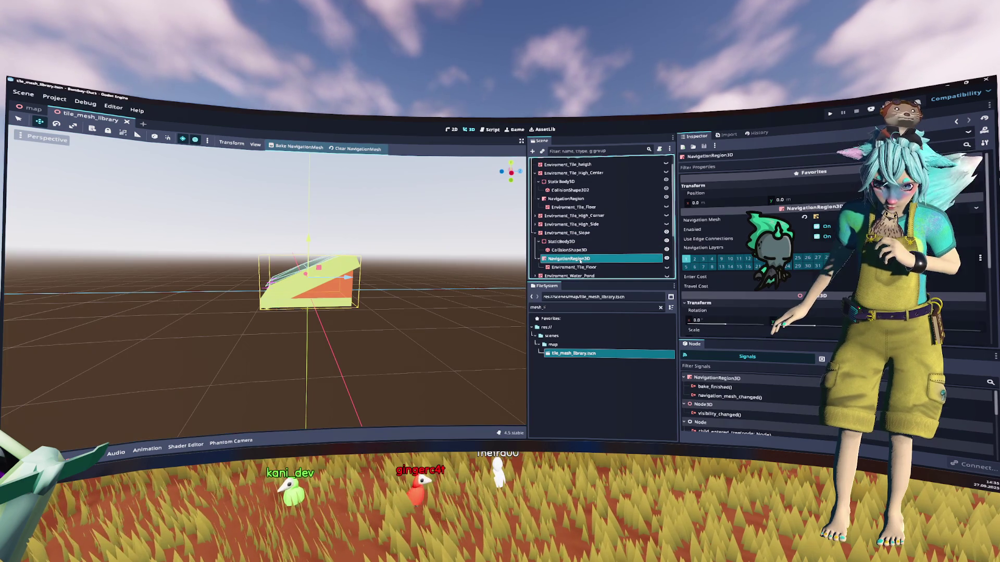
pyautogui.click(583, 267)
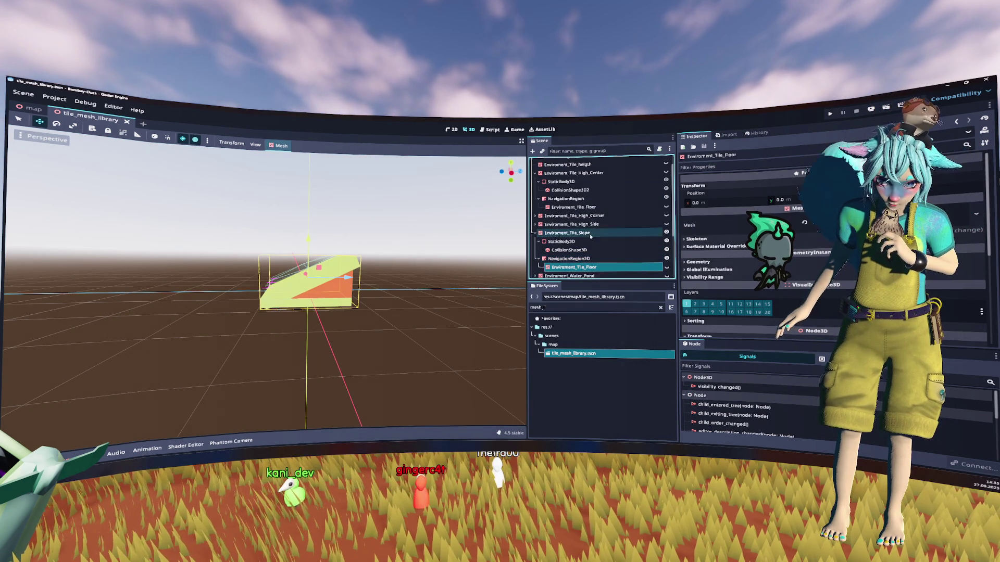
pyautogui.click(583, 234)
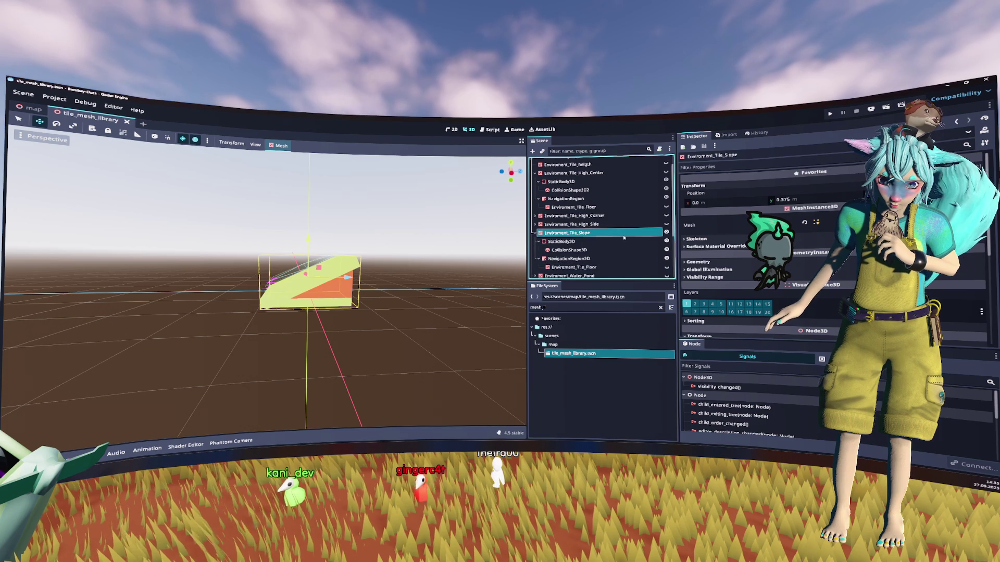
pyautogui.scroll(2, 622, 235)
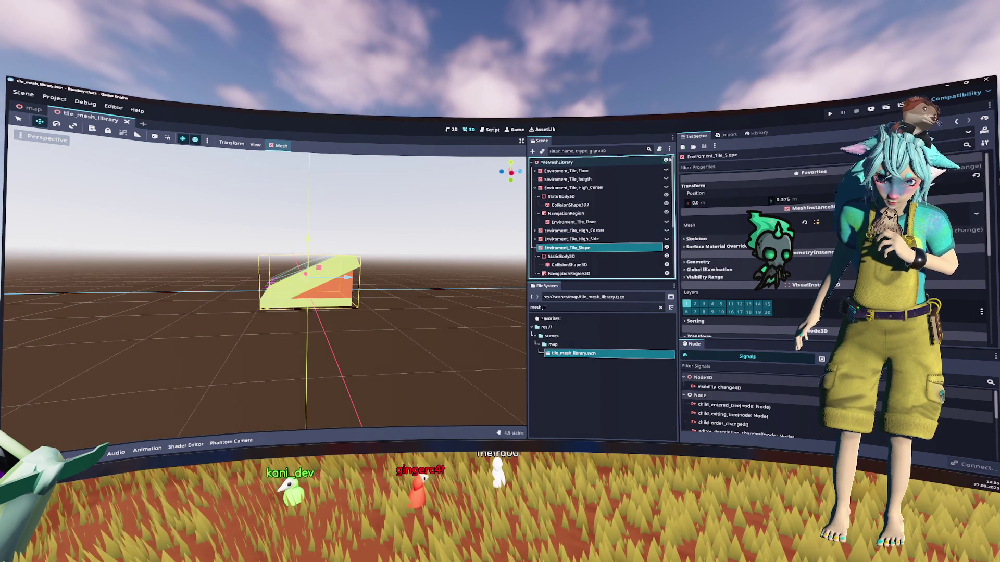
pyautogui.scroll(-3, 599, 219)
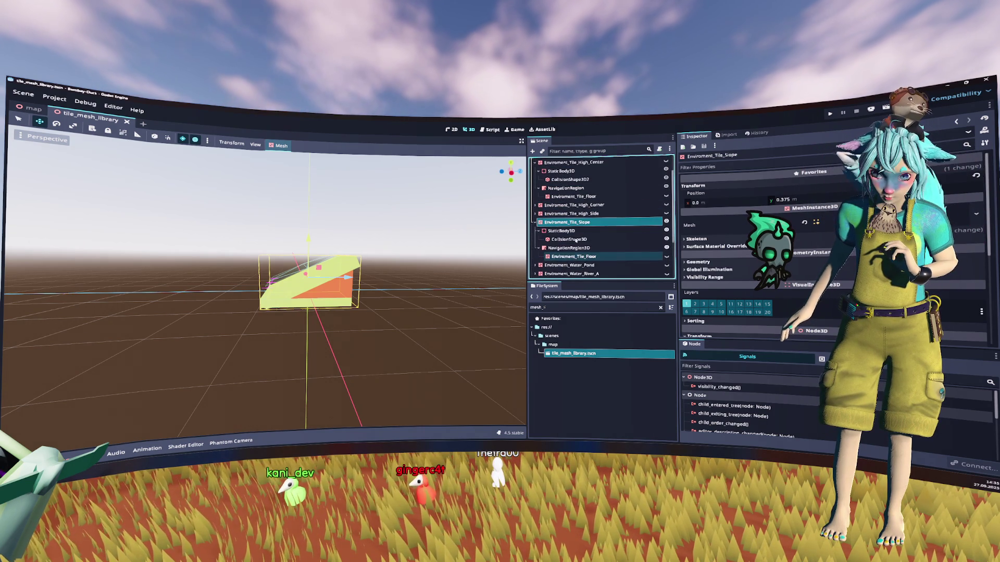
pyautogui.click(575, 256)
pyautogui.press('f')
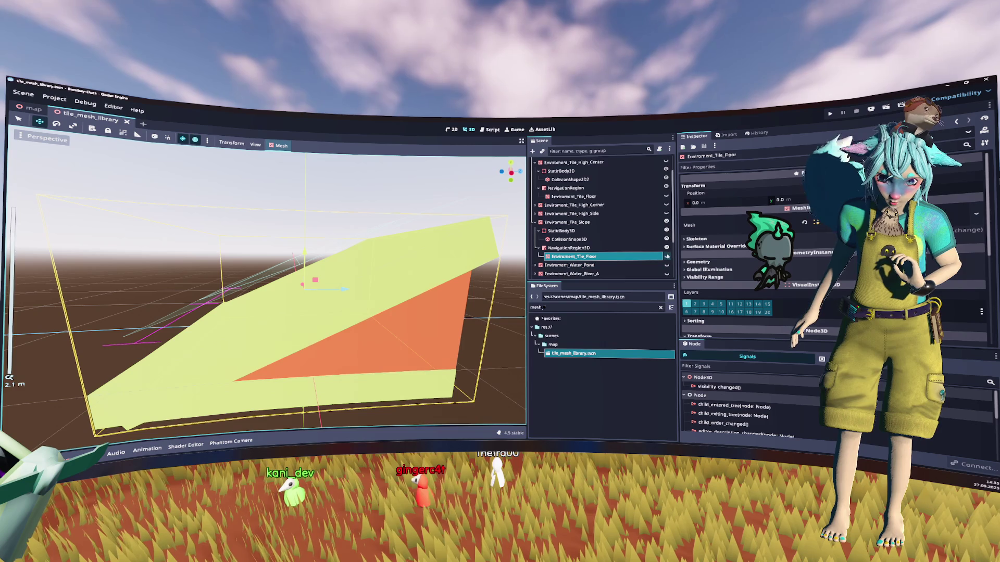
# Cancel the accidental rename and scale of the slope's floor mesh, then save tile_mesh_library.tscn.
pyautogui.doubleClick(625, 257)
pyautogui.press('Escape')
pyautogui.scroll(-3, 302, 292)
pyautogui.press('s')
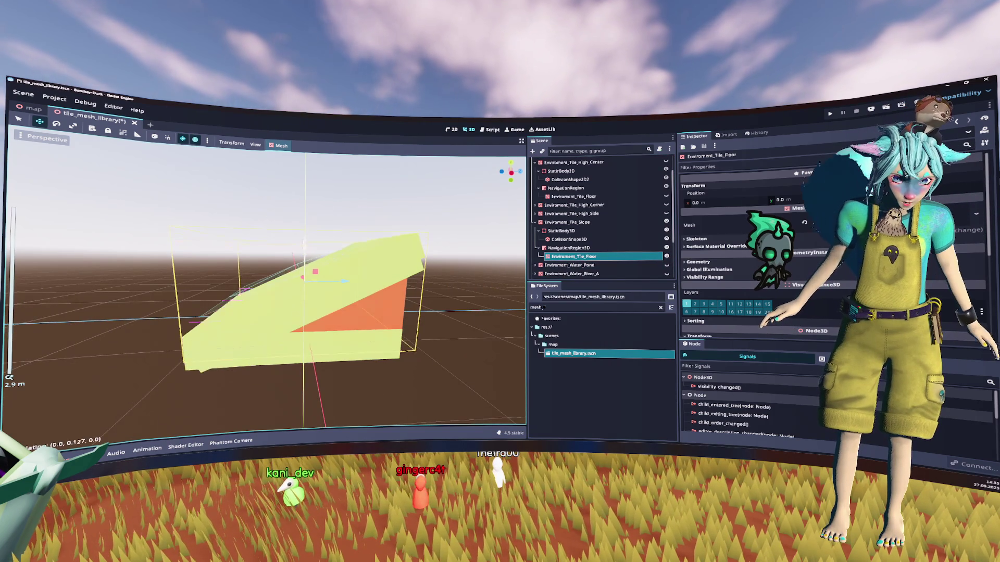
pyautogui.press('Escape')
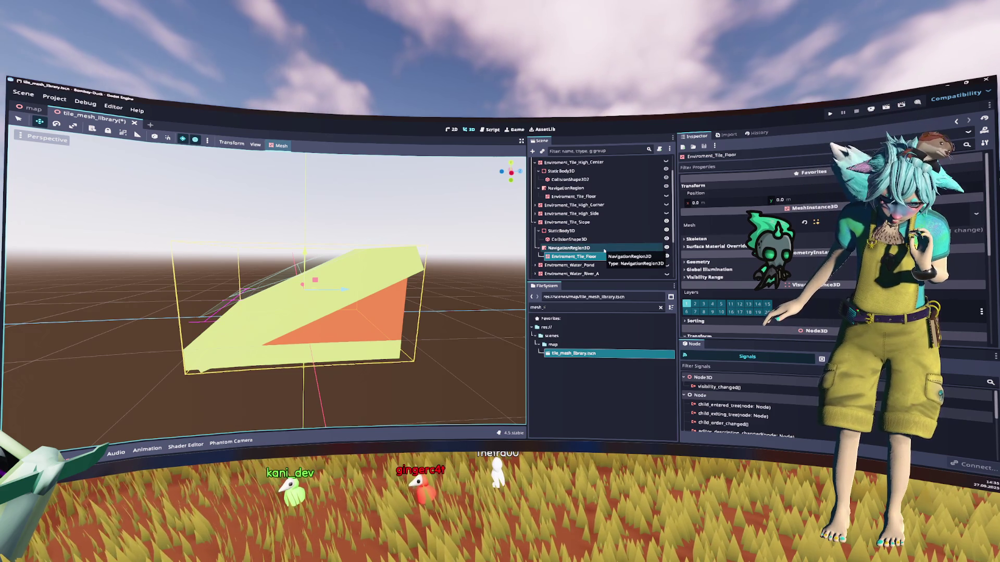
pyautogui.click(605, 252)
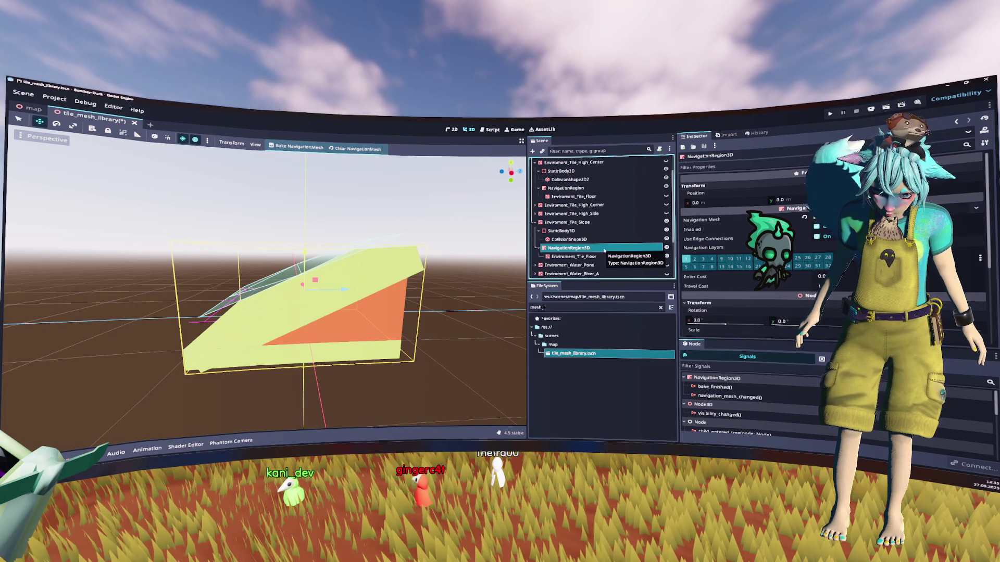
pyautogui.hotkey('ctrl', 's')
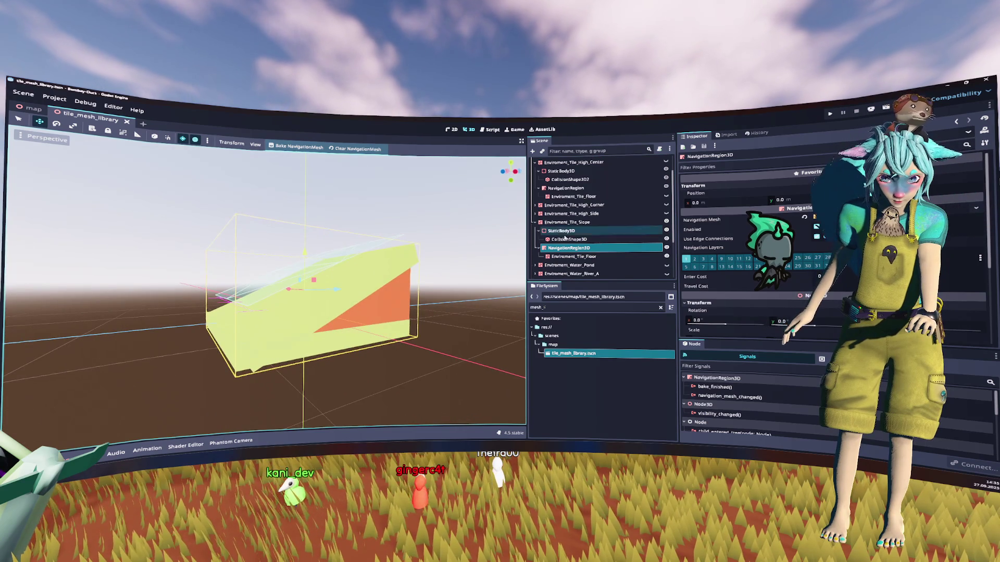
pyautogui.click(579, 223)
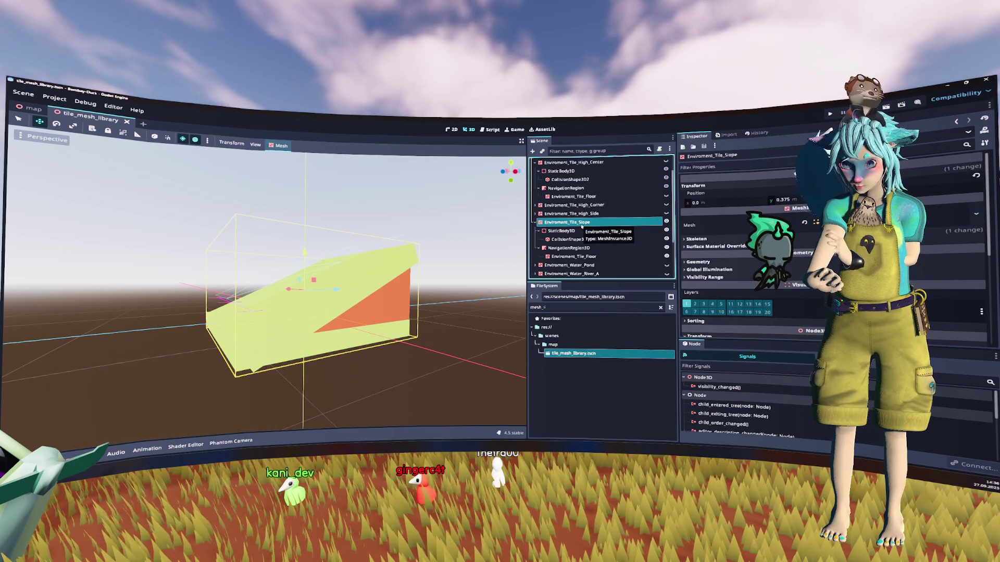
# Close tile_mesh_library.tscn and open the grid's mesh library with the slope tile selected.
pyautogui.middleClick(74, 119)
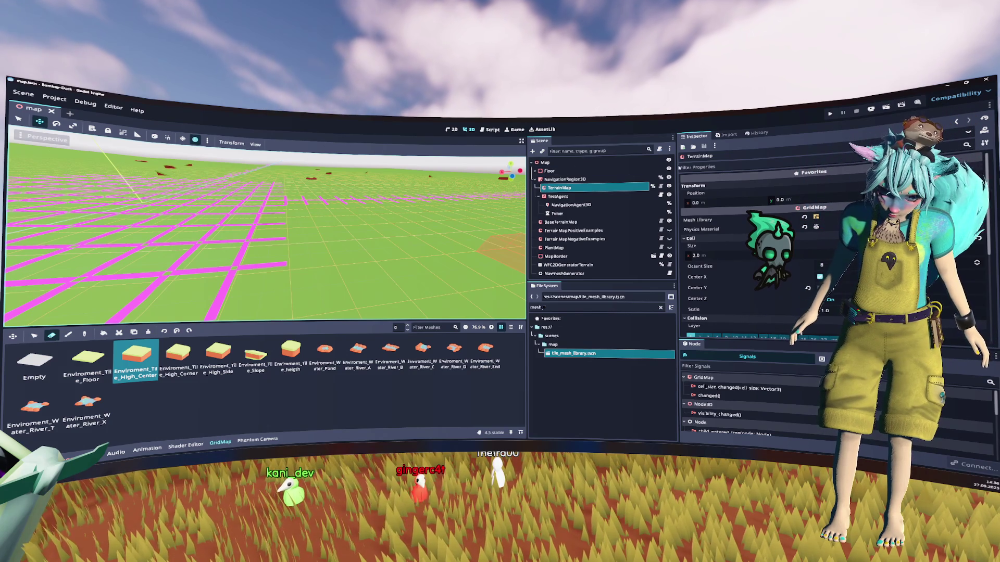
pyautogui.click(771, 219)
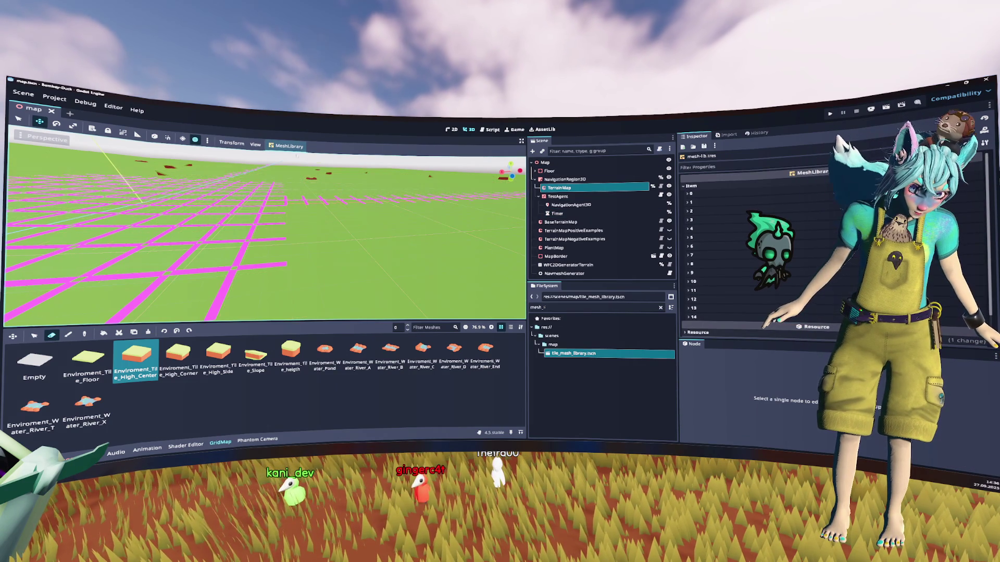
pyautogui.click(291, 148)
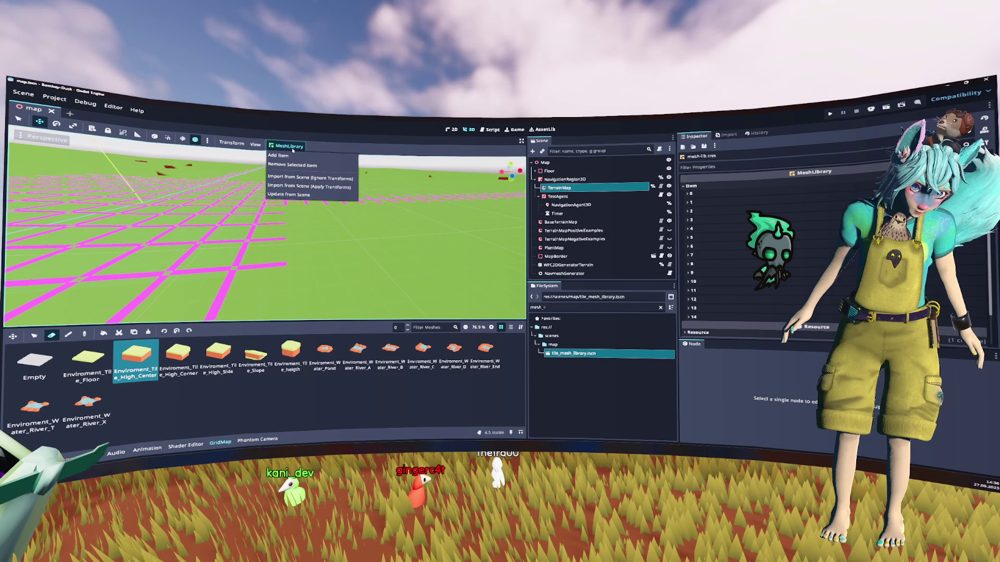
pyautogui.press('Escape')
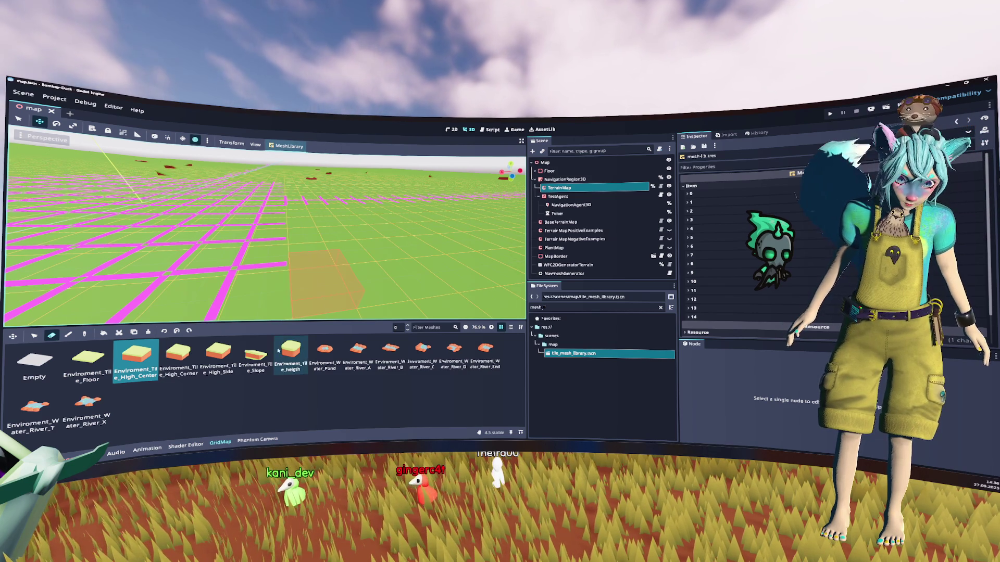
pyautogui.click(255, 357)
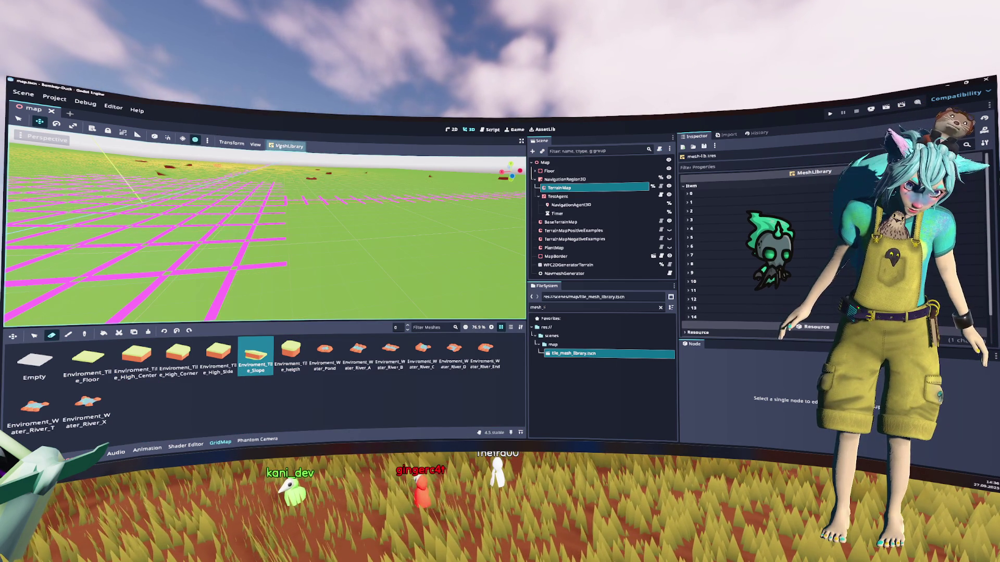
# Re-import the library via Import from Scene (Apply Transforms), confirm, and close map.tscn.
pyautogui.click(280, 146)
pyautogui.click(326, 193)
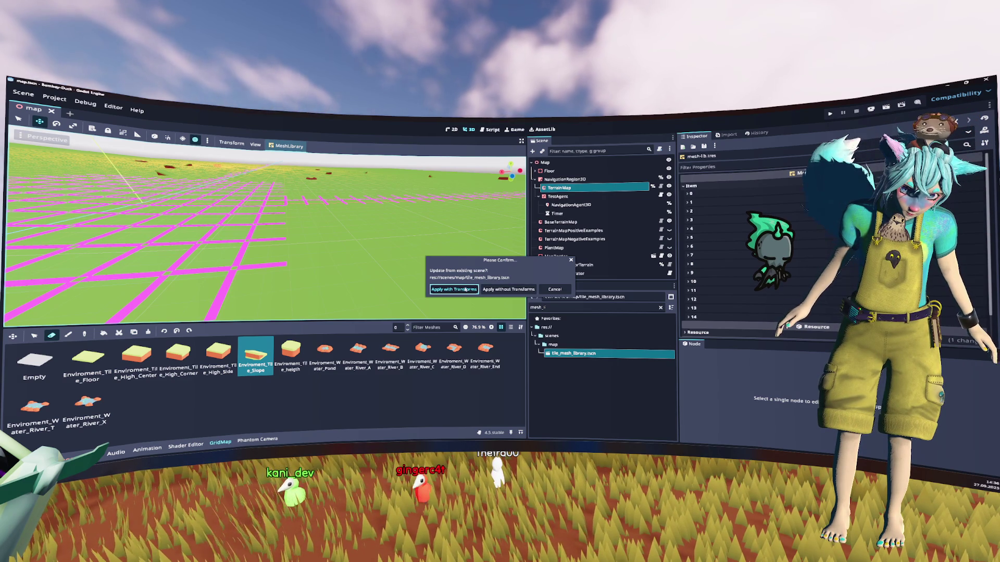
pyautogui.click(513, 287)
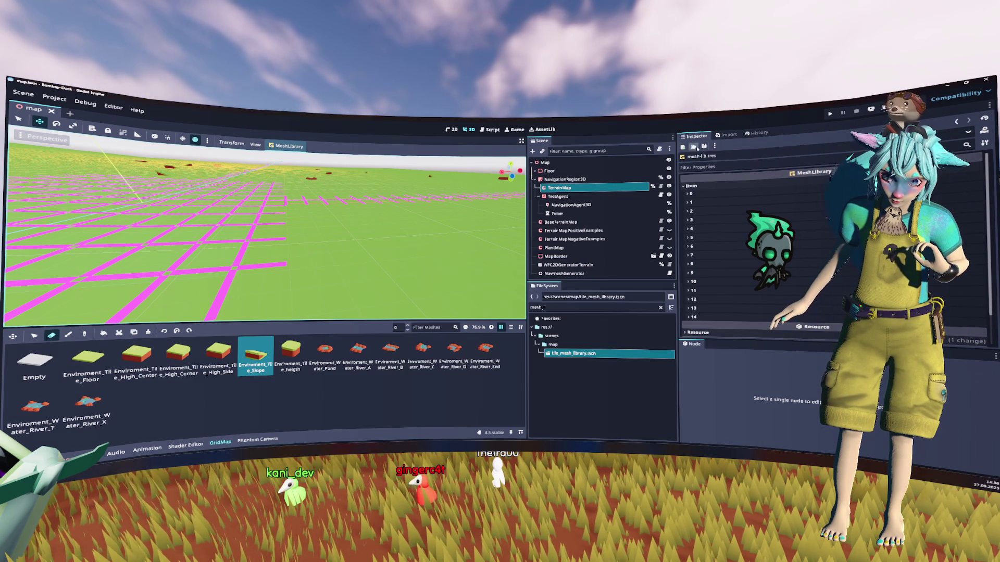
pyautogui.middleClick(39, 111)
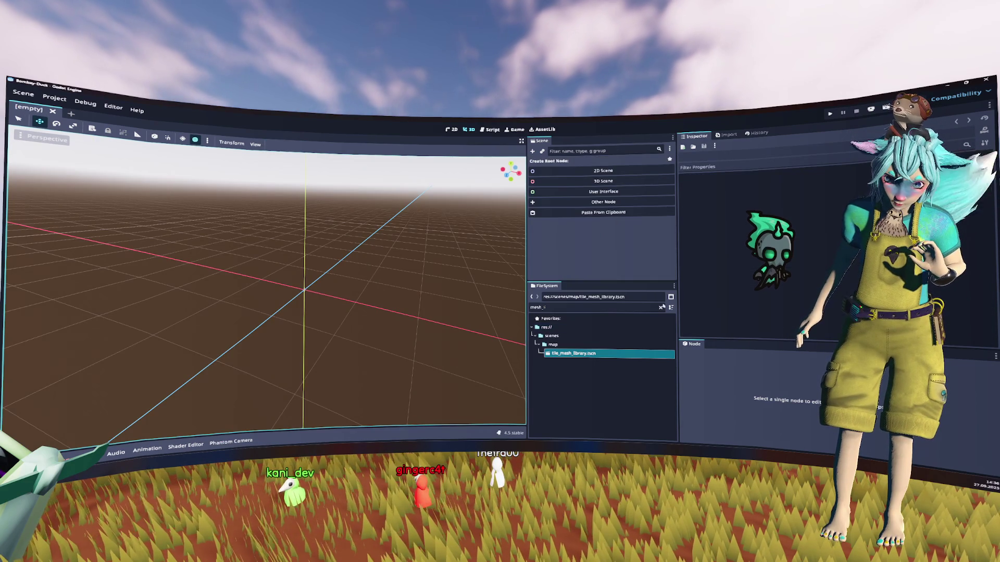
# Clear the file filter, run the game, walk the fox forward, then stop it.
pyautogui.click(661, 308)
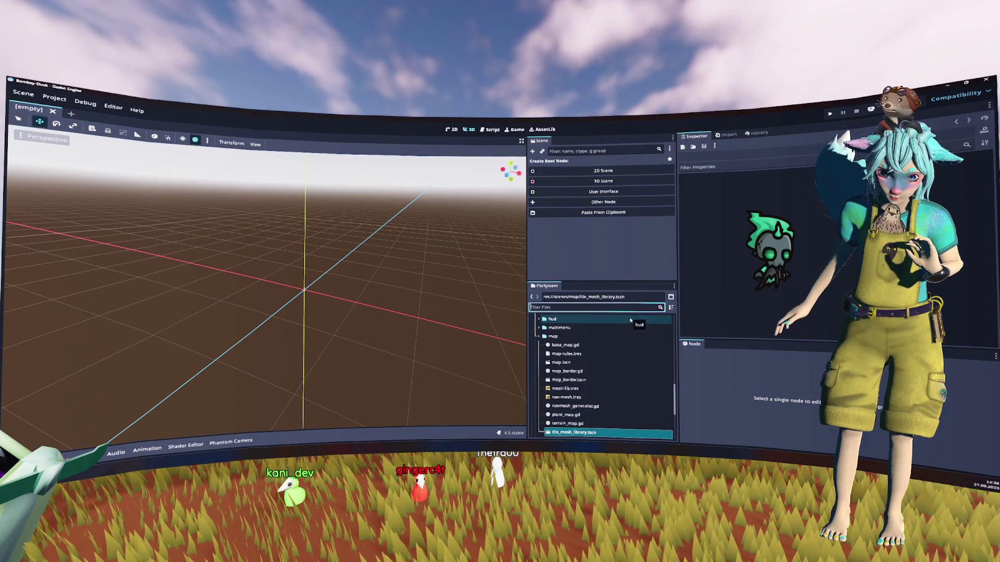
pyautogui.click(830, 114)
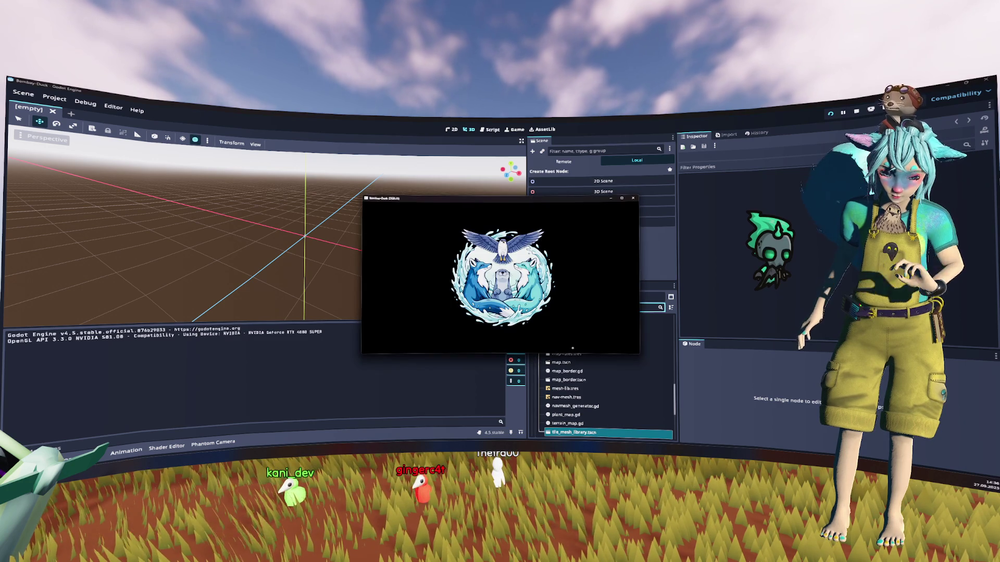
pyautogui.click(539, 271)
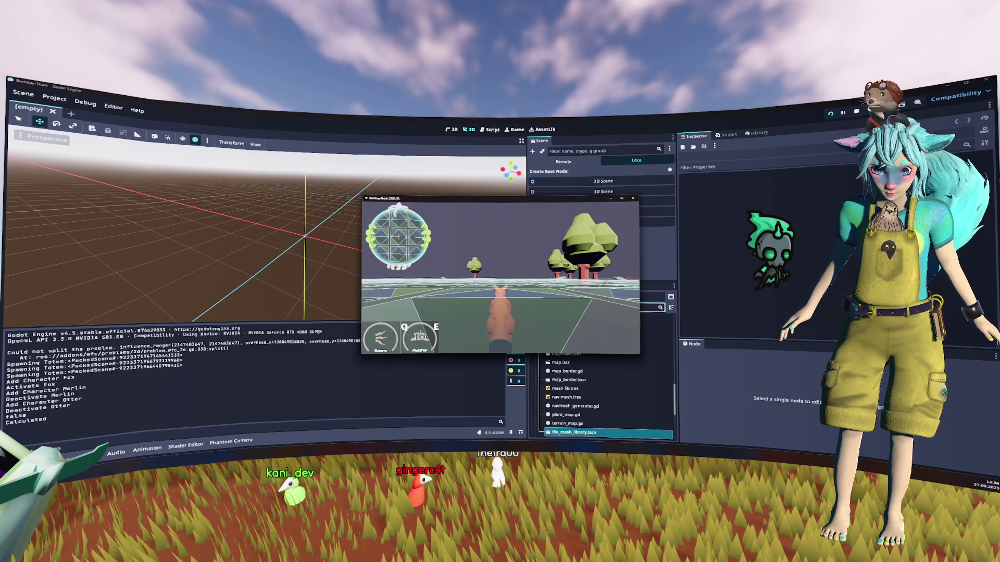
pyautogui.press('w')
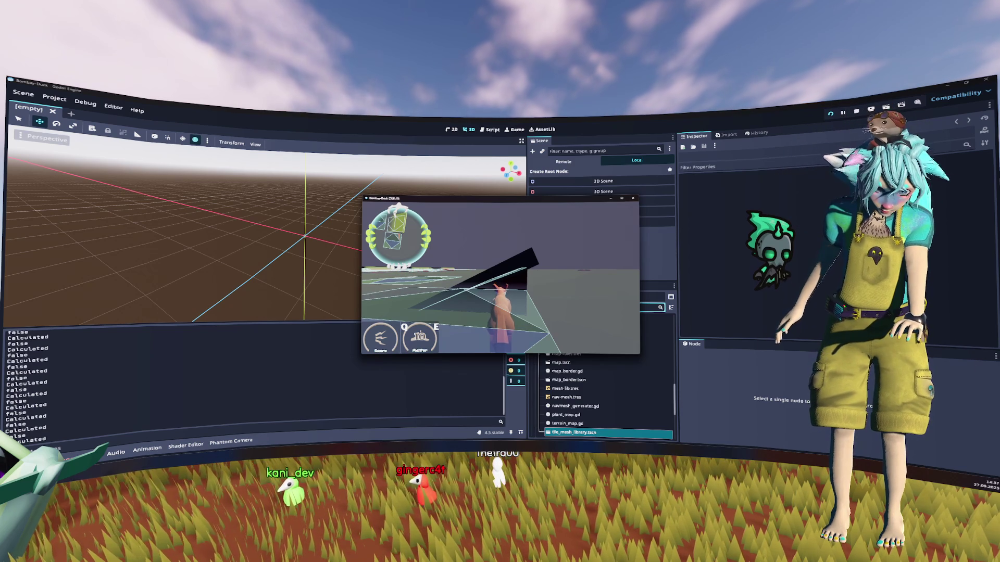
pyautogui.press('F8')
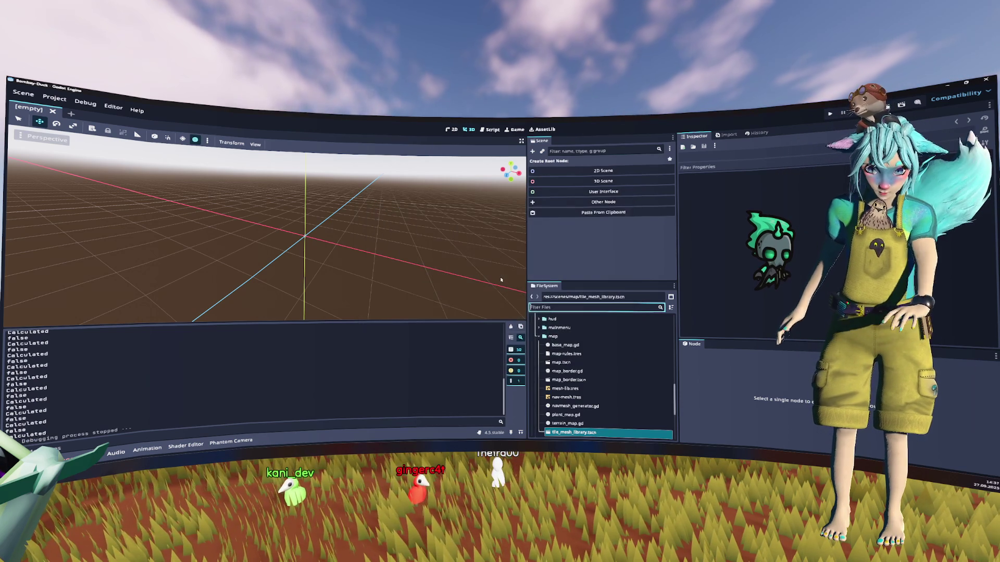
# Open tile_mesh_library.tscn and expand the slope NavigationRegion3D's Sampling, Geometry and Cells settings.
pyautogui.doubleClick(610, 434)
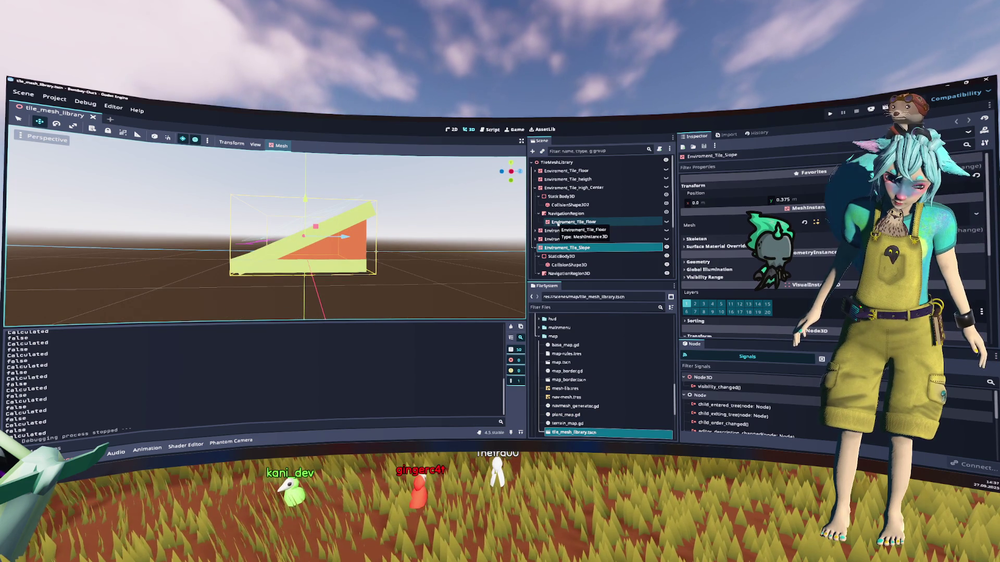
pyautogui.click(587, 273)
pyautogui.scroll(-3, 588, 270)
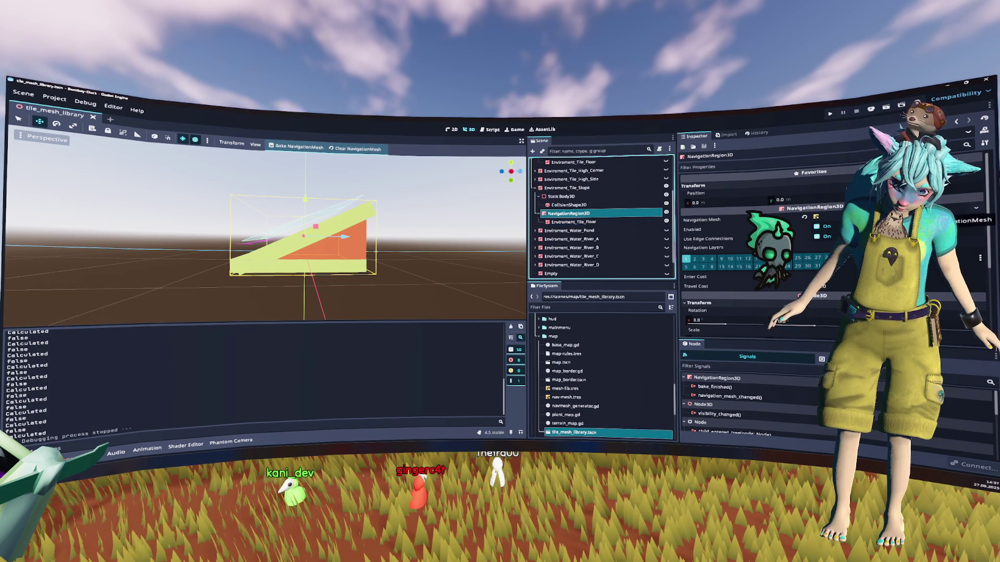
pyautogui.click(815, 216)
pyautogui.click(698, 230)
pyautogui.click(699, 246)
pyautogui.click(693, 275)
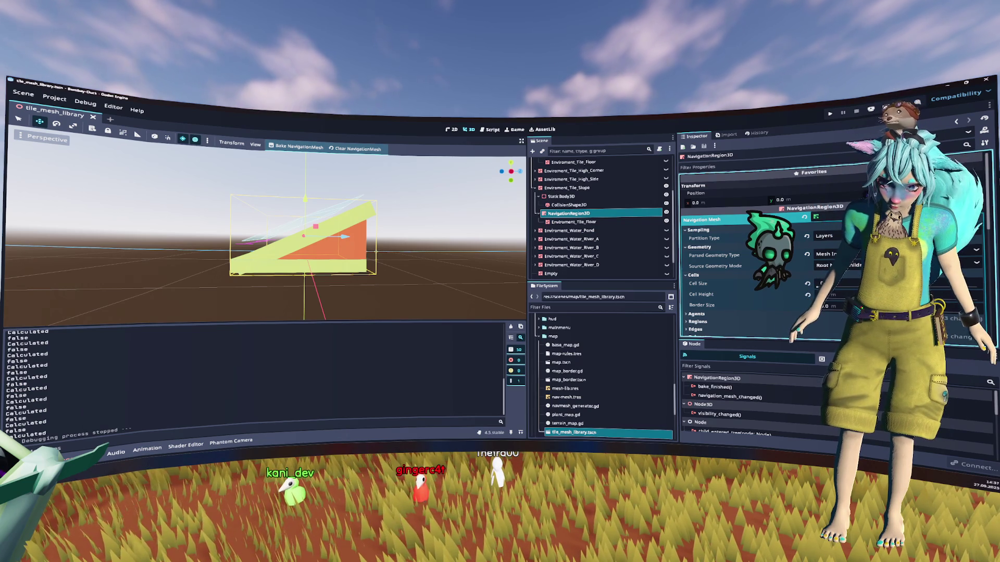
# Raise the slope navigation region to Y 0.375, bake its navigation mesh, then undo the change.
pyautogui.moveTo(365, 219)
pyautogui.mouseDown()
pyautogui.moveTo(377, 243)
pyautogui.moveTo(348, 247)
pyautogui.mouseUp()
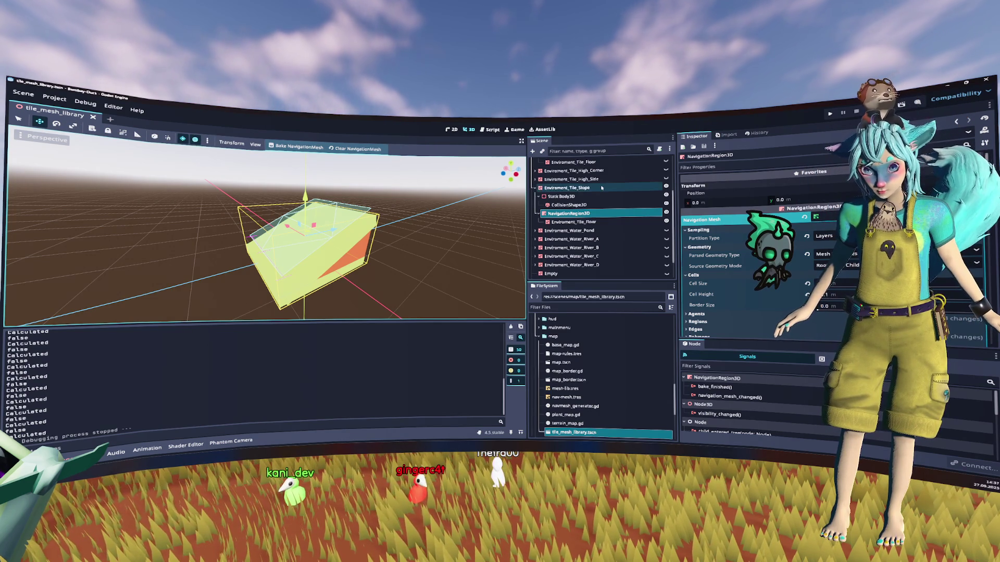
pyautogui.click(570, 188)
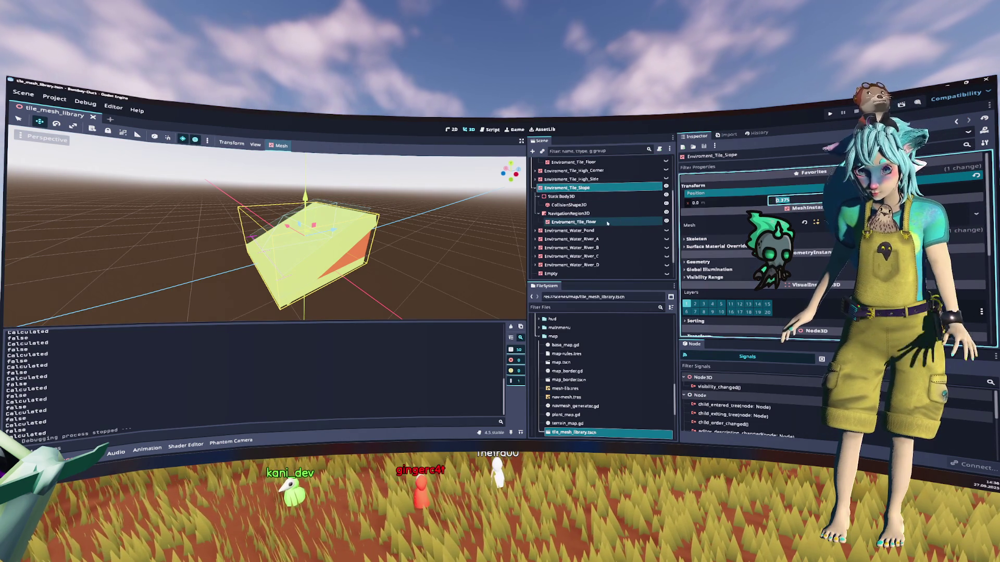
pyautogui.click(628, 214)
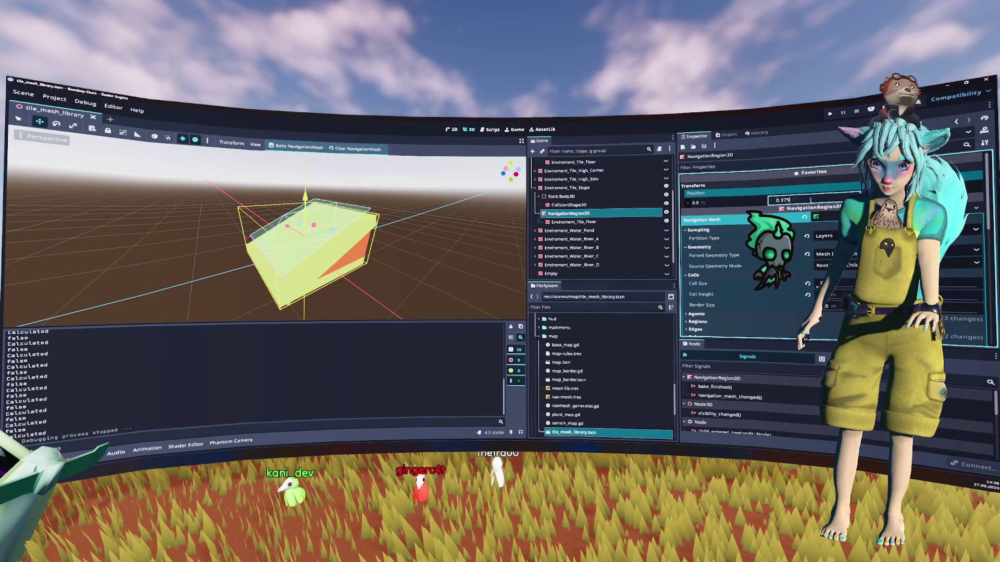
pyautogui.moveTo(811, 203); pyautogui.dragTo(811, 200)
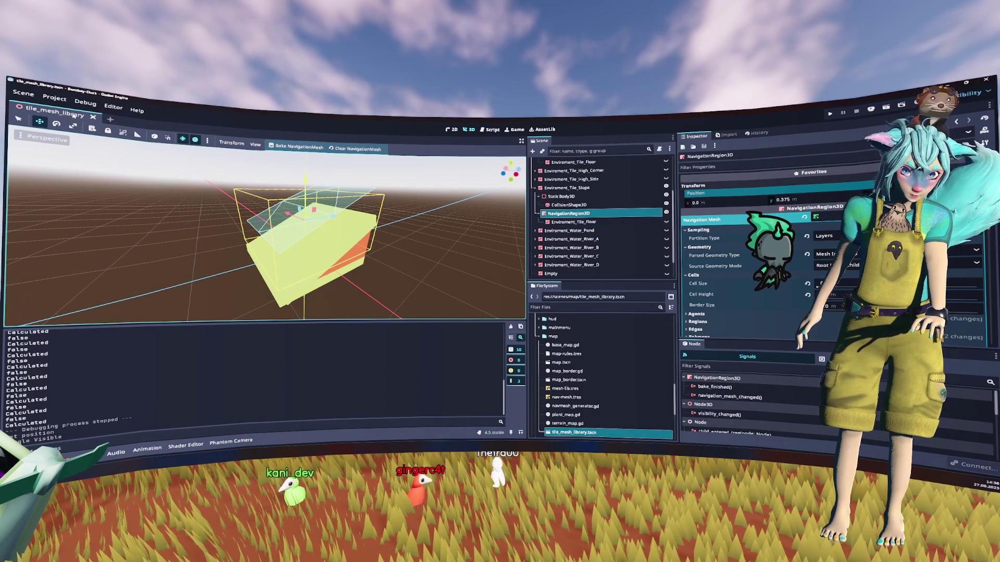
pyautogui.click(297, 146)
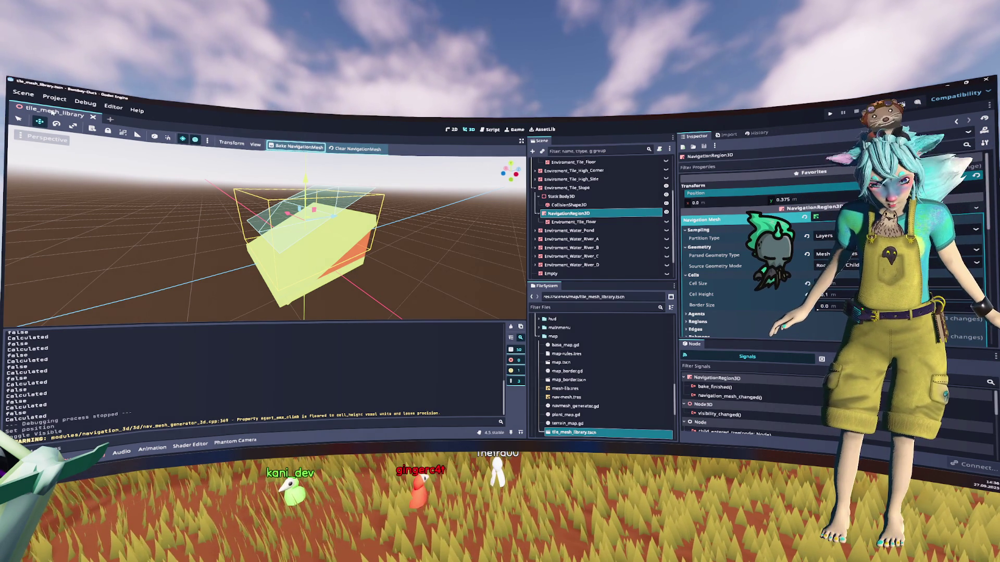
pyautogui.hotkey('ctrl', 'z')
pyautogui.hotkey('ctrl', 'z')
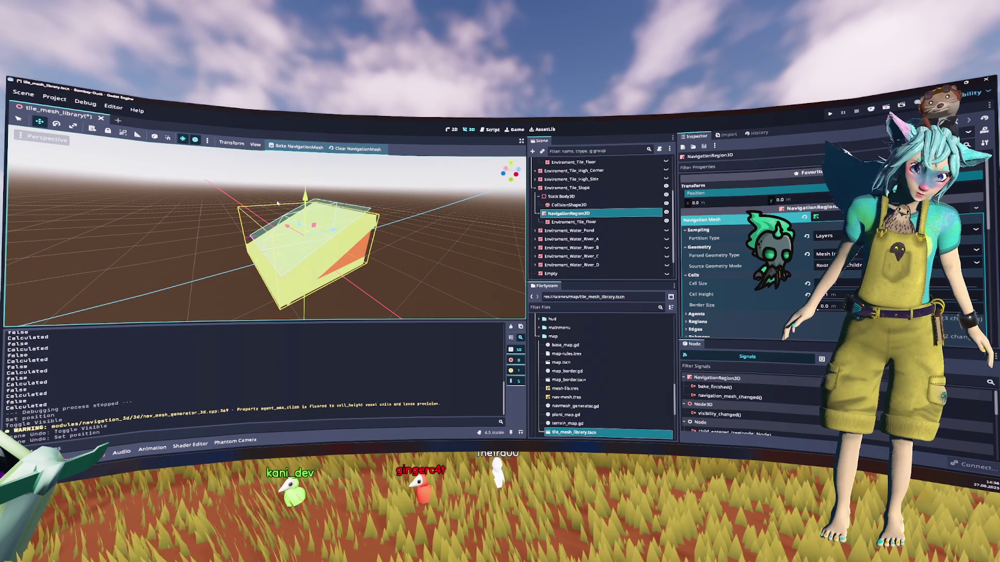
# Reload the project, compare the merge_rasterizer_cell_scale error against Project Settings, and run the game.
pyautogui.click(23, 94)
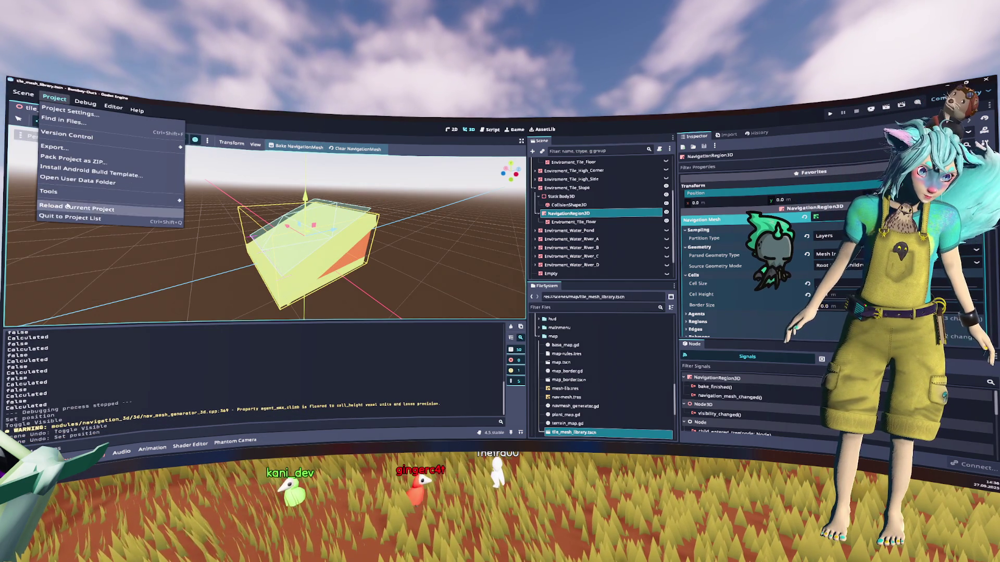
pyautogui.click(93, 209)
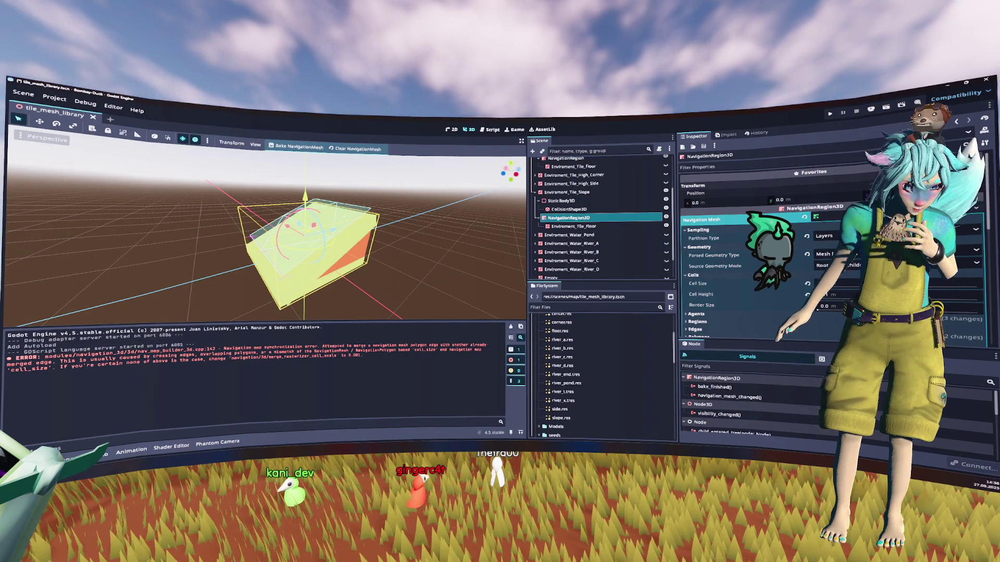
pyautogui.doubleClick(302, 356)
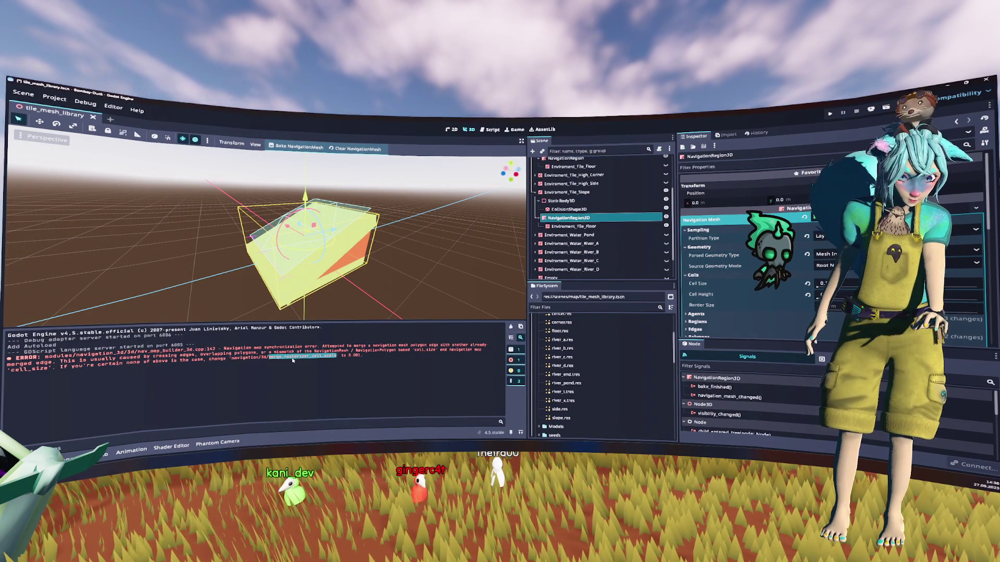
pyautogui.click(58, 99)
pyautogui.click(65, 113)
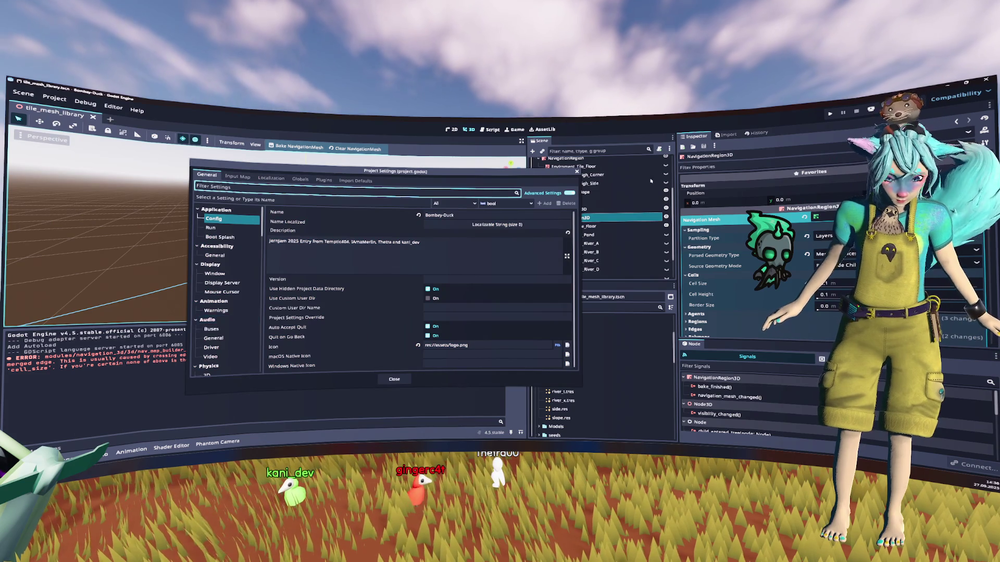
pyautogui.press('Escape')
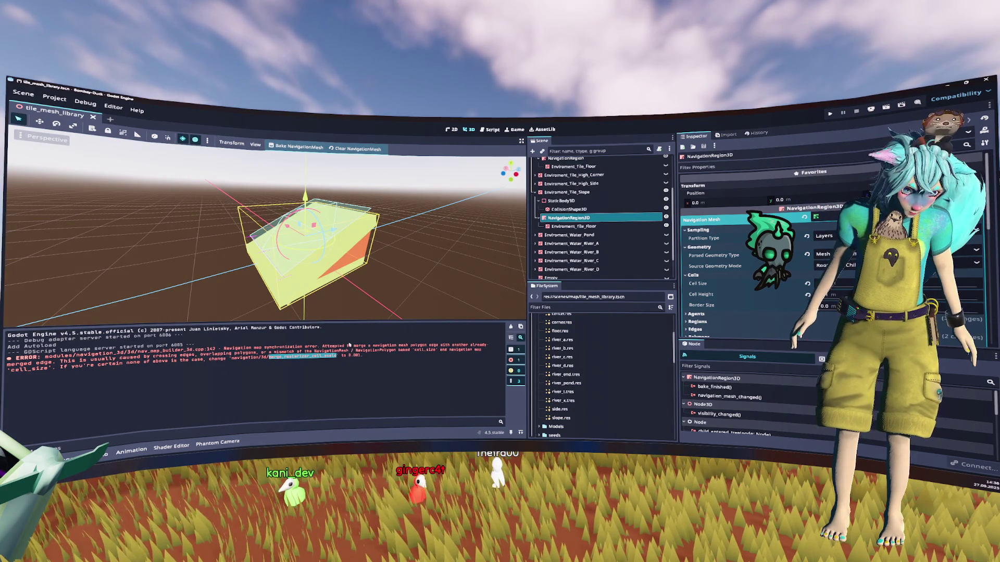
pyautogui.click(868, 107)
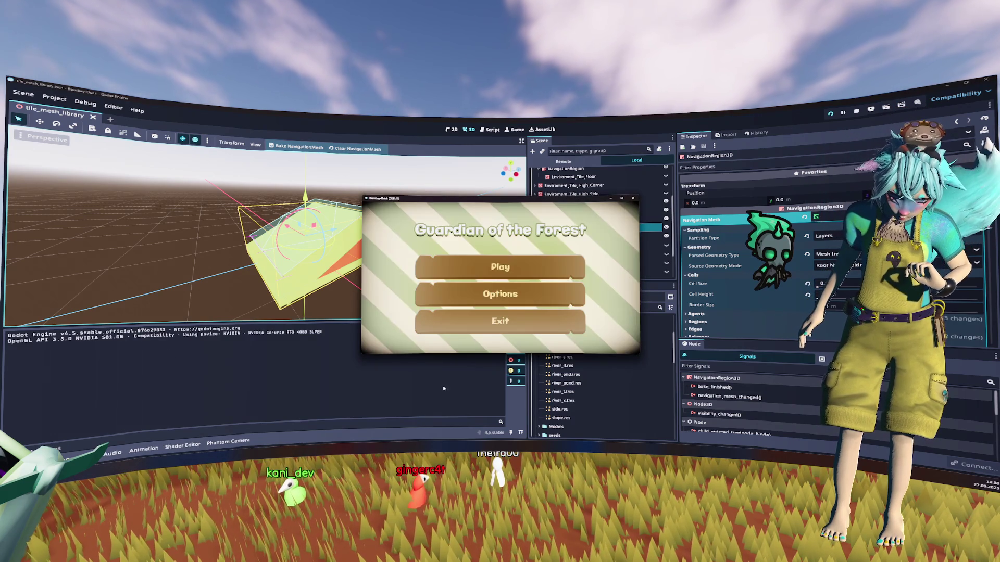
pyautogui.press('Return')
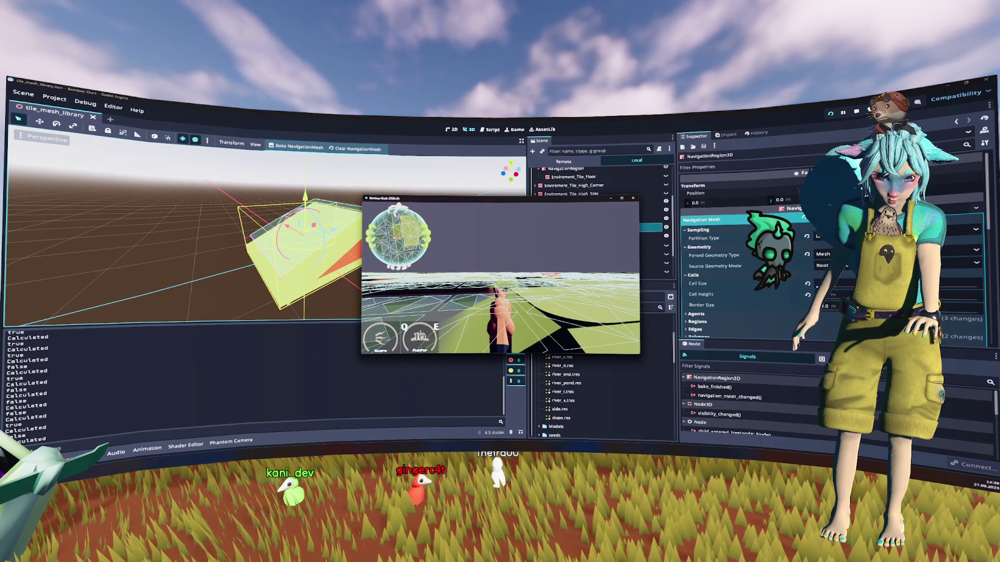
pyautogui.press('F8')
pyautogui.click(513, 129)
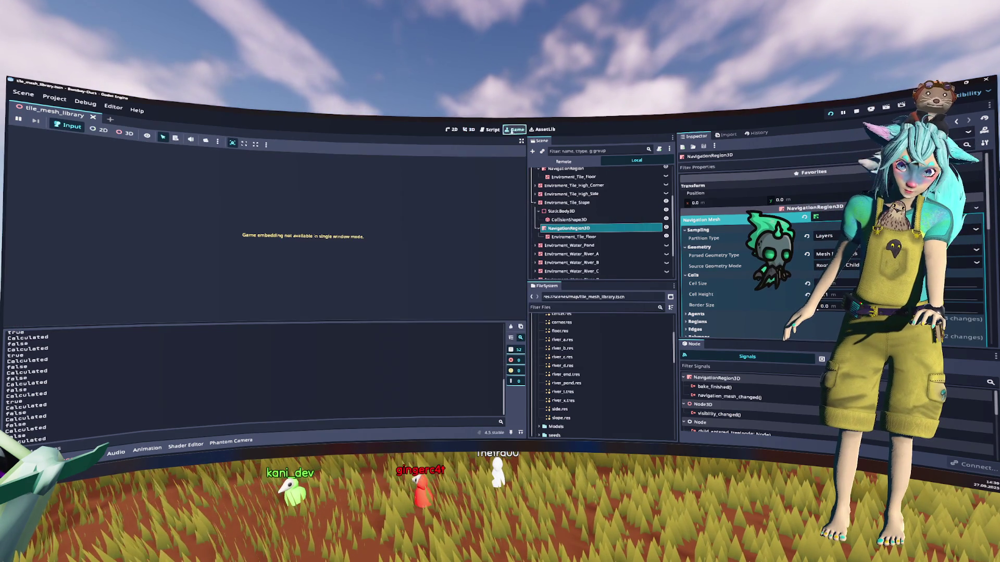
pyautogui.press('F5')
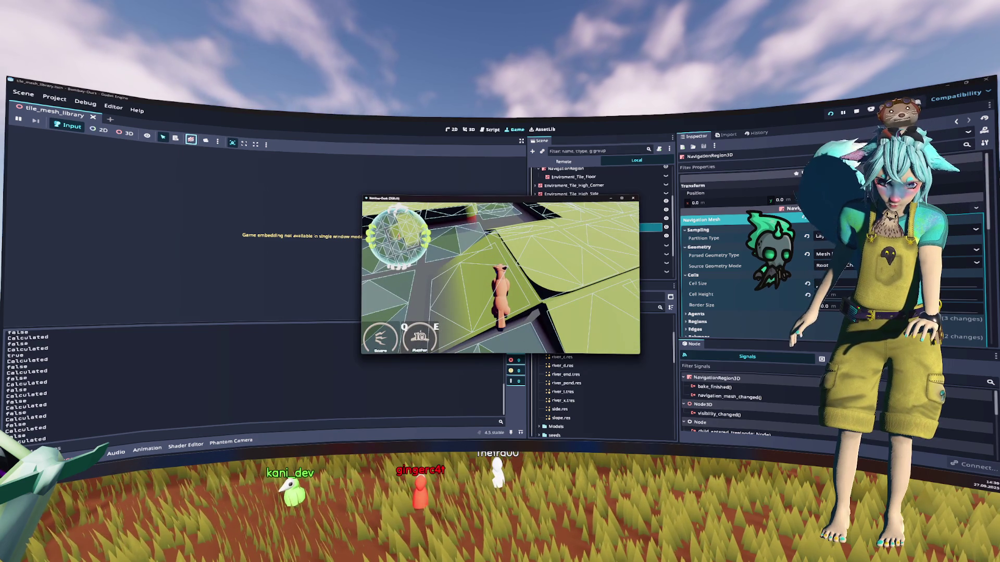
pyautogui.press('Tab')
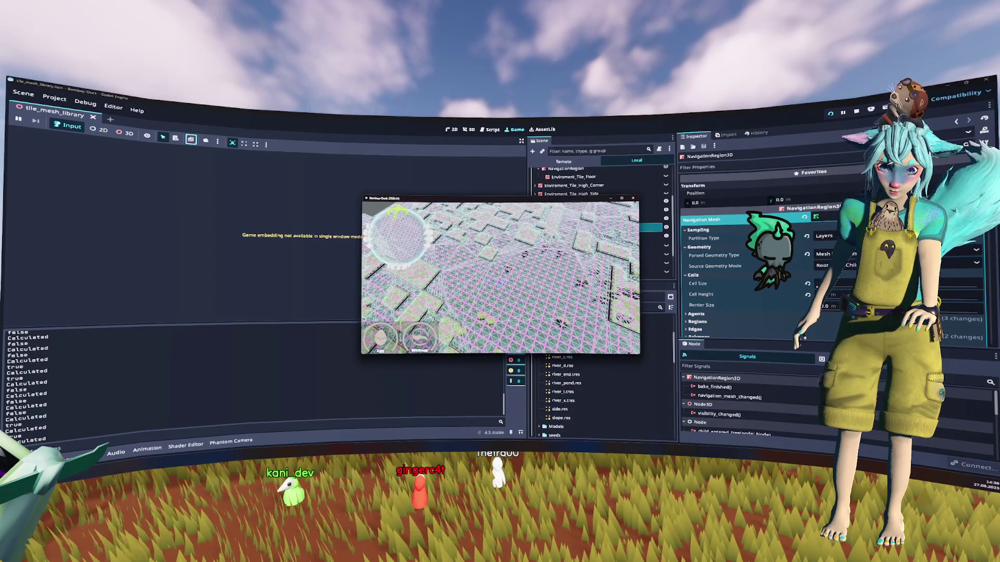
pyautogui.press('Tab')
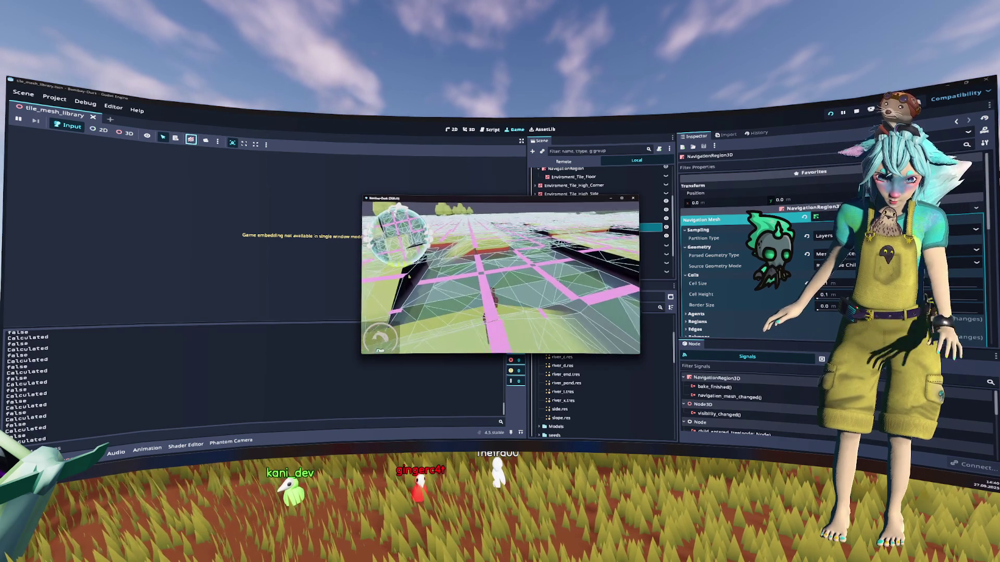
pyautogui.press('F8')
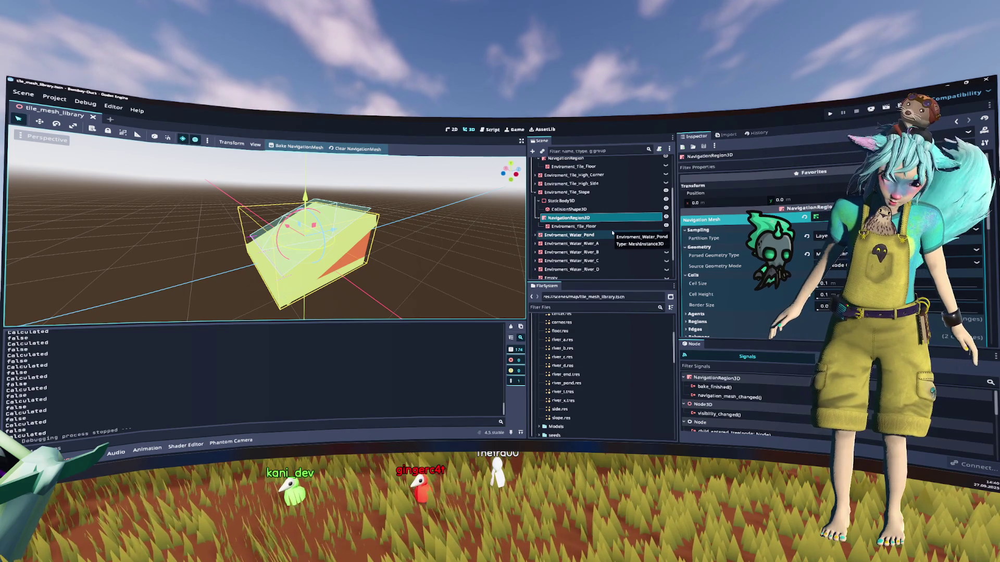
# Select the five tiles' NavigationRegion3D nodes and delete them.
pyautogui.scroll(-2, 547, 229)
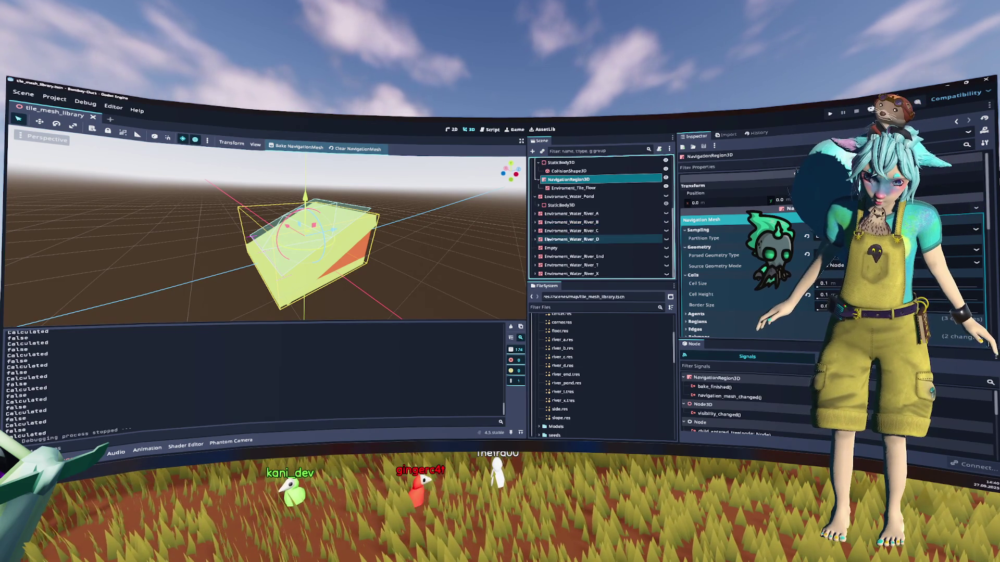
pyautogui.click(535, 197)
pyautogui.scroll(5, 541, 219)
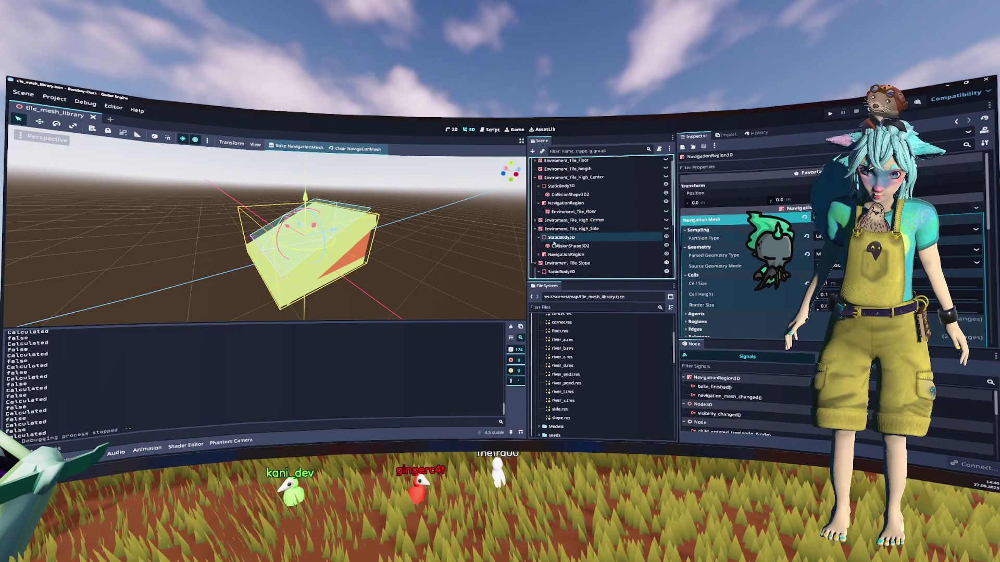
pyautogui.scroll(-2, 554, 244)
pyautogui.keyDown('ctrl'); pyautogui.click(565, 224); pyautogui.keyUp('ctrl')
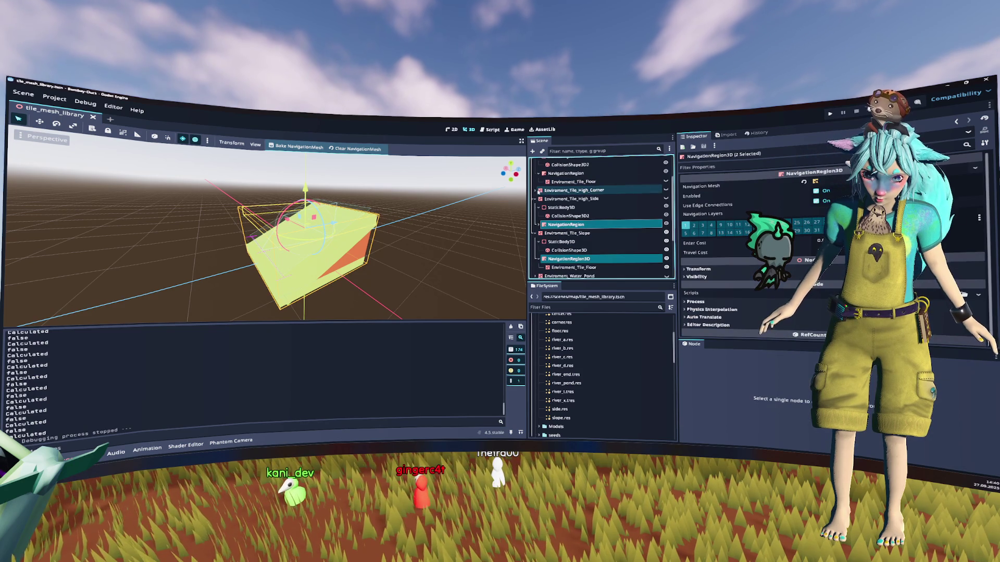
pyautogui.click(535, 190)
pyautogui.scroll(3, 568, 218)
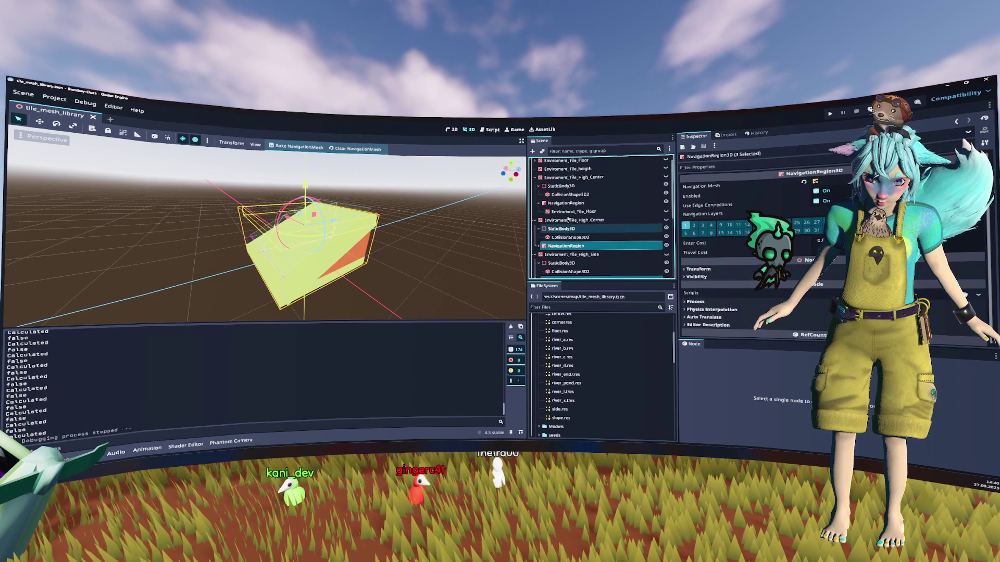
pyautogui.keyDown('ctrl'); pyautogui.click(566, 208); pyautogui.keyUp('ctrl')
pyautogui.scroll(1, 566, 198)
pyautogui.click(535, 171)
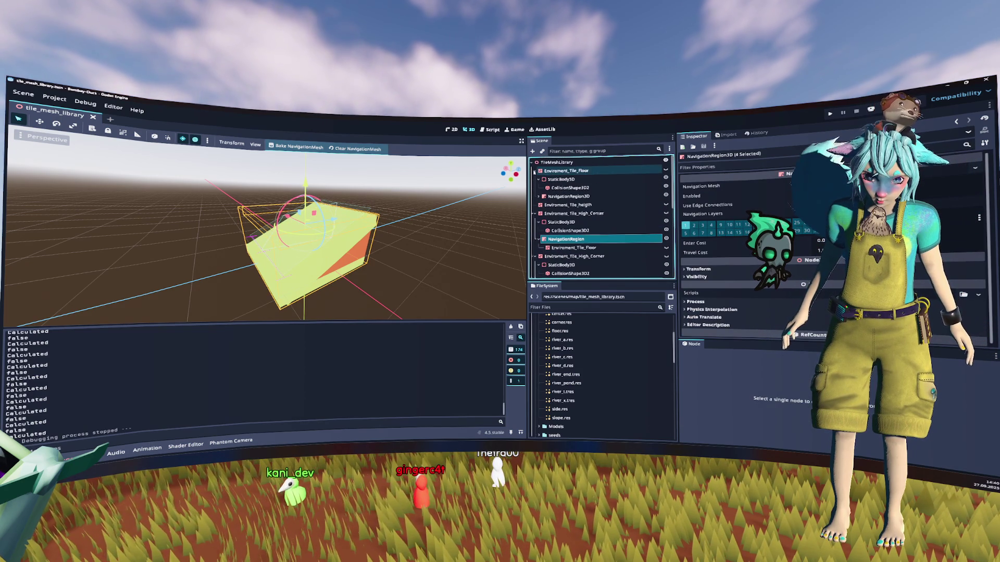
pyautogui.keyDown('ctrl'); pyautogui.click(584, 196); pyautogui.keyUp('ctrl')
pyautogui.press('Delete')
pyautogui.press('Return')
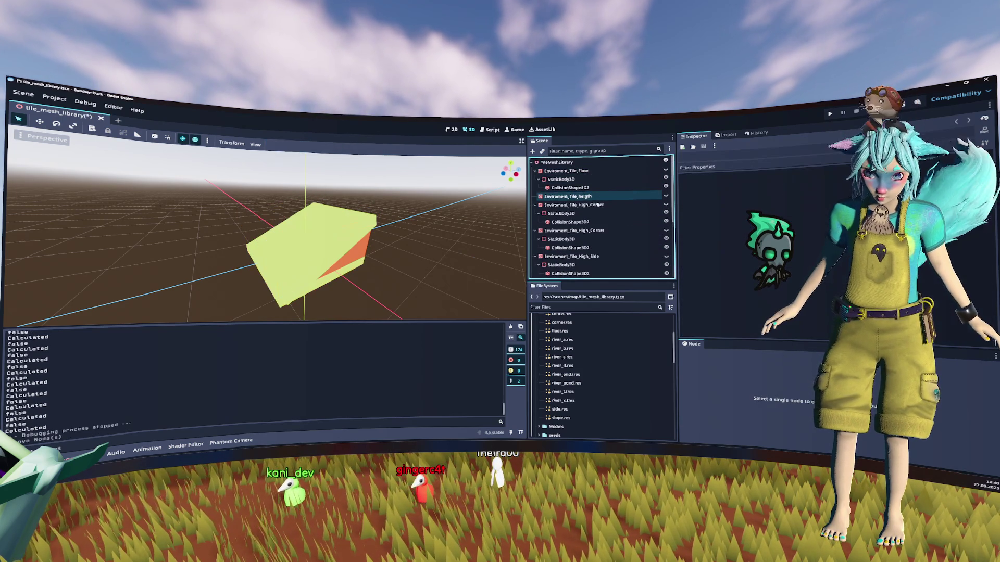
# Collapse the Floor, High_Center, High_Corner, High_Side and Slope tiles and save tile_mesh_library.tscn.
pyautogui.click(538, 180)
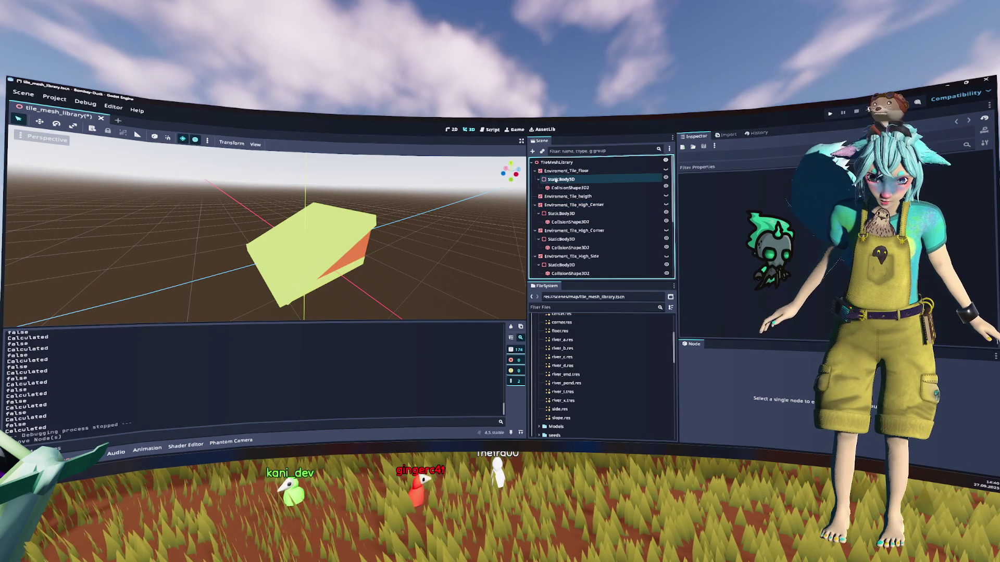
pyautogui.click(535, 171)
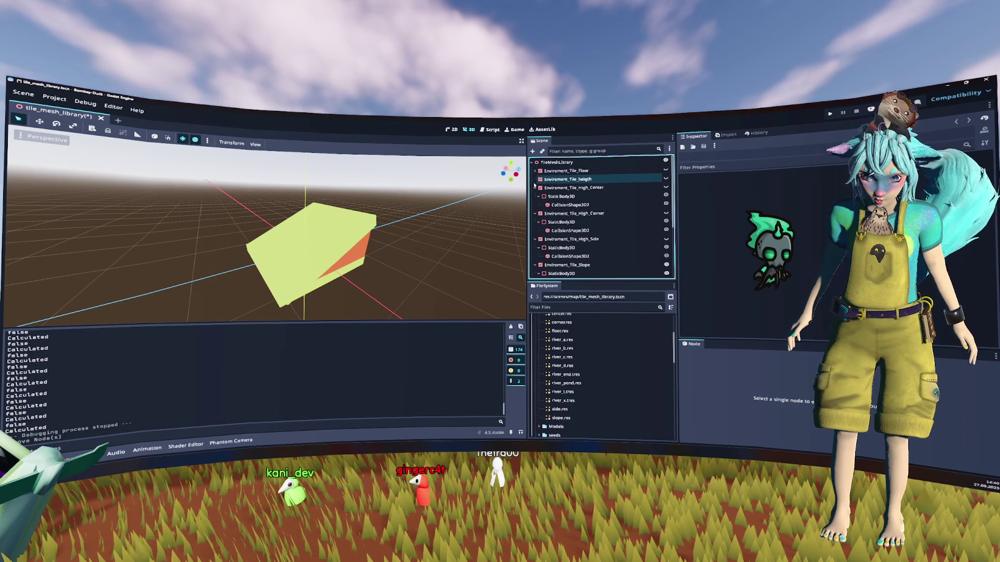
pyautogui.click(535, 187)
pyautogui.click(534, 196)
pyautogui.click(570, 222)
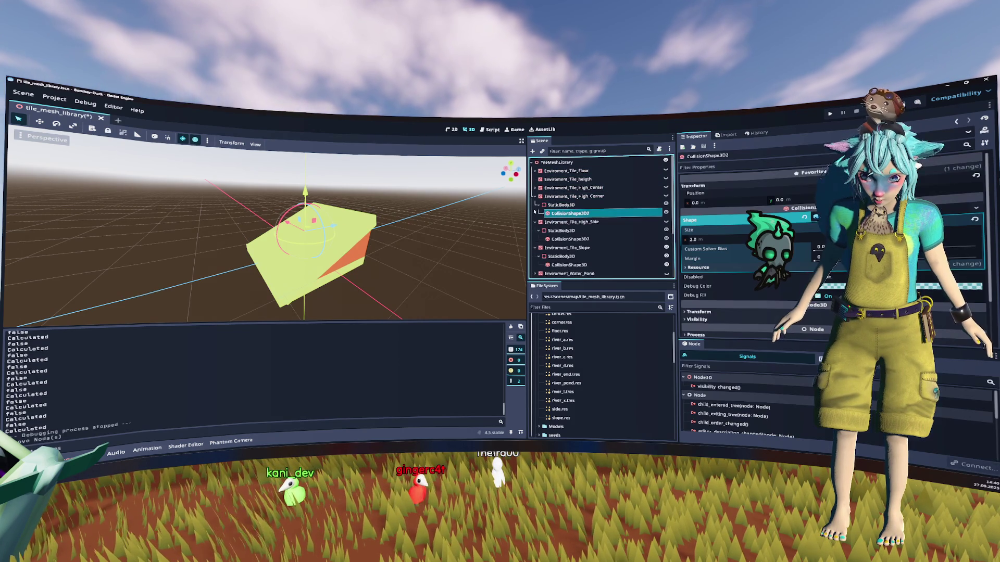
pyautogui.click(534, 205)
pyautogui.click(534, 214)
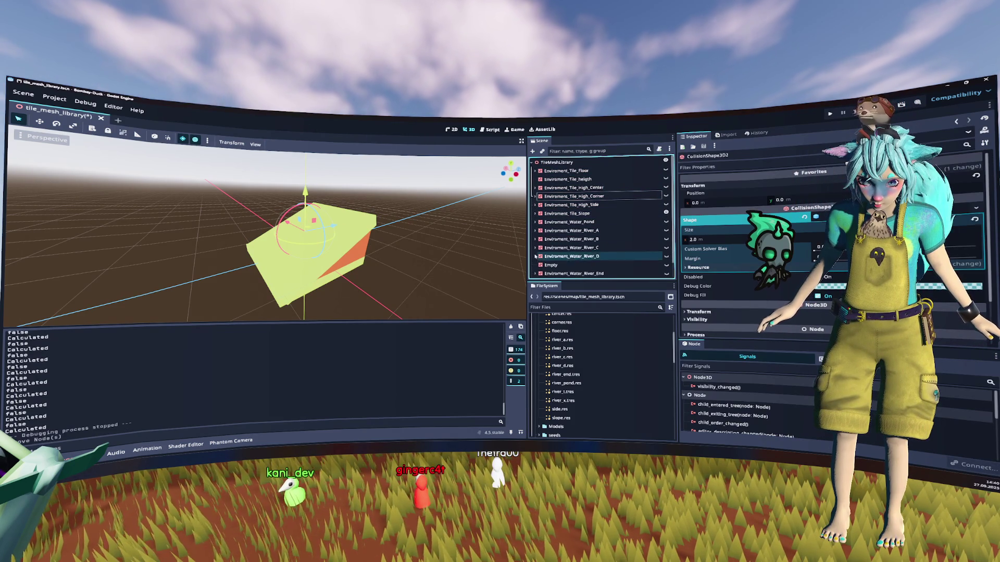
pyautogui.scroll(-1, 583, 257)
pyautogui.hotkey('ctrl', 's')
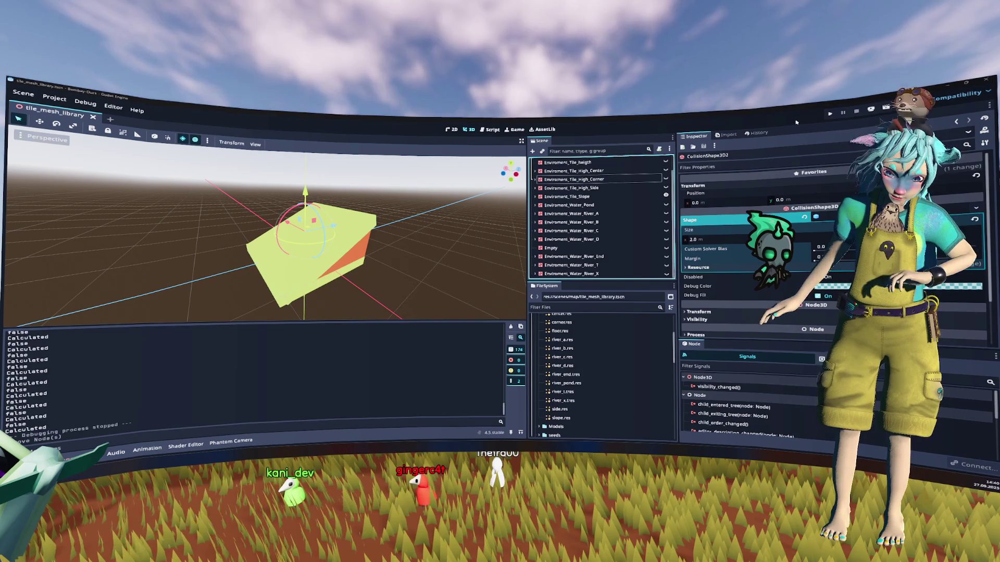
pyautogui.click(830, 113)
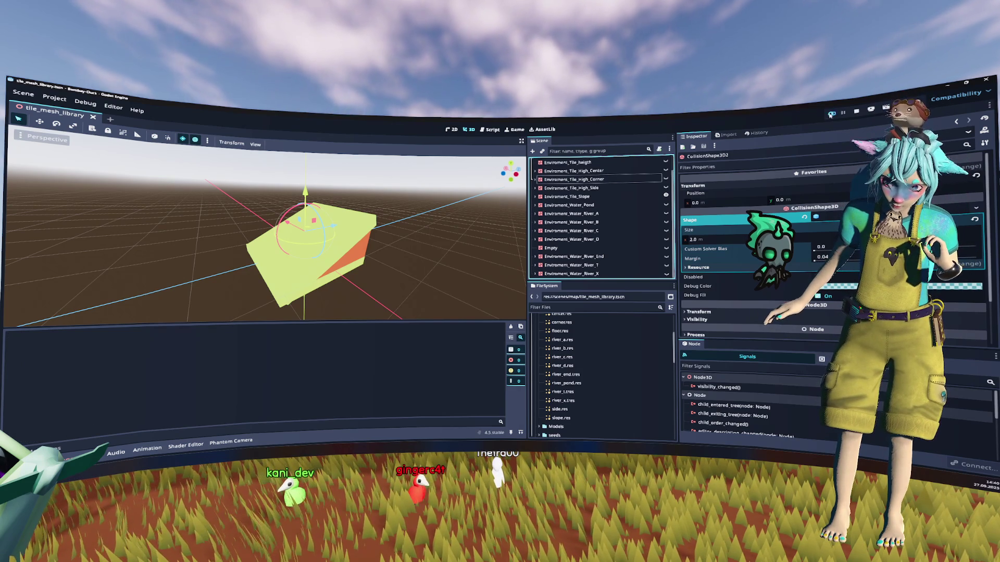
# Enter gameplay briefly, stop the game, and bring up the quick scene finder.
pyautogui.click(495, 268)
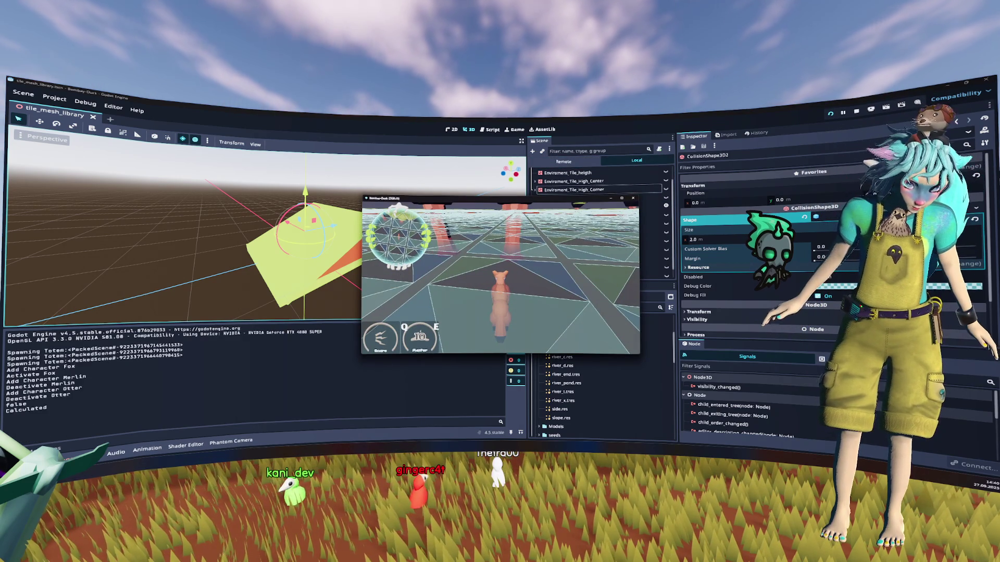
pyautogui.press('F8')
pyautogui.click(572, 307)
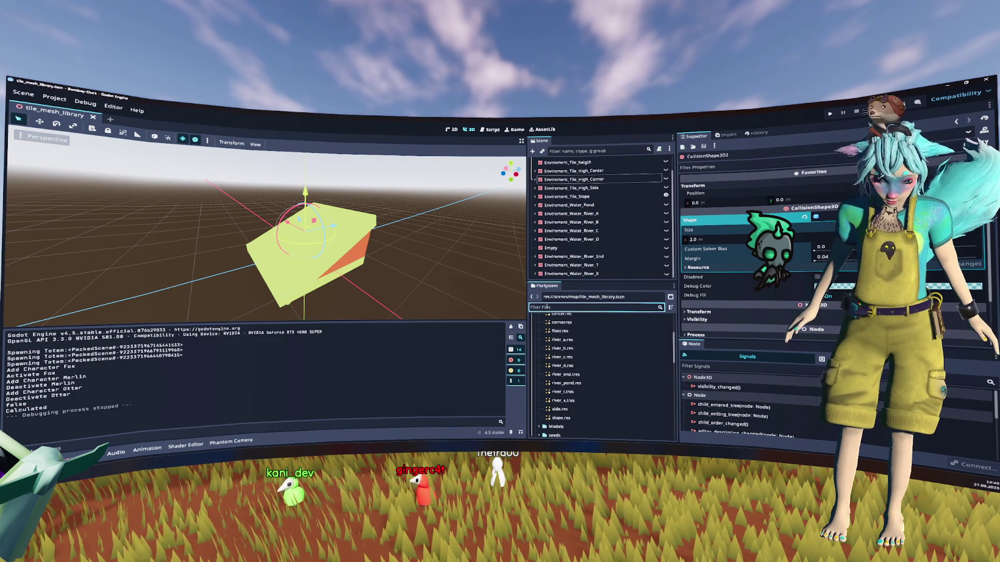
pyautogui.hotkey('ctrl', 'shift', 'o')
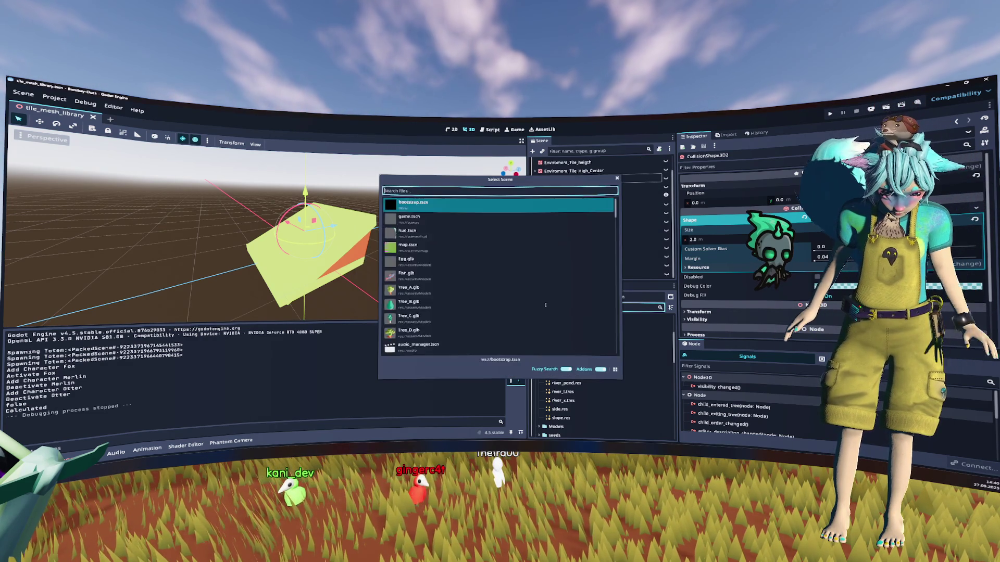
pyautogui.write('map')
# Open map.tscn and update the TerrainMap mesh library from tile_mesh_library.tscn with transforms applied.
pyautogui.press('Return')
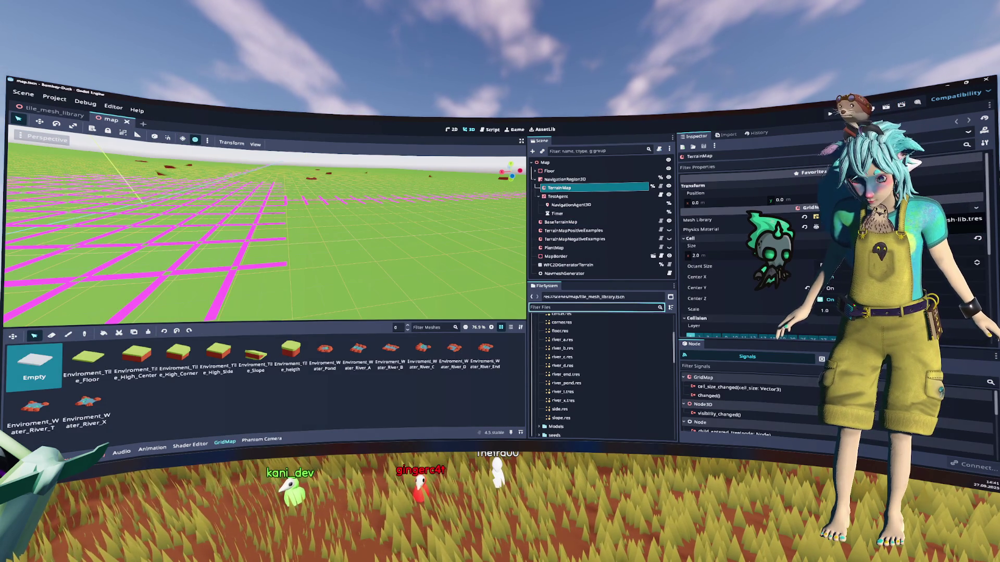
pyautogui.click(963, 220)
pyautogui.click(286, 146)
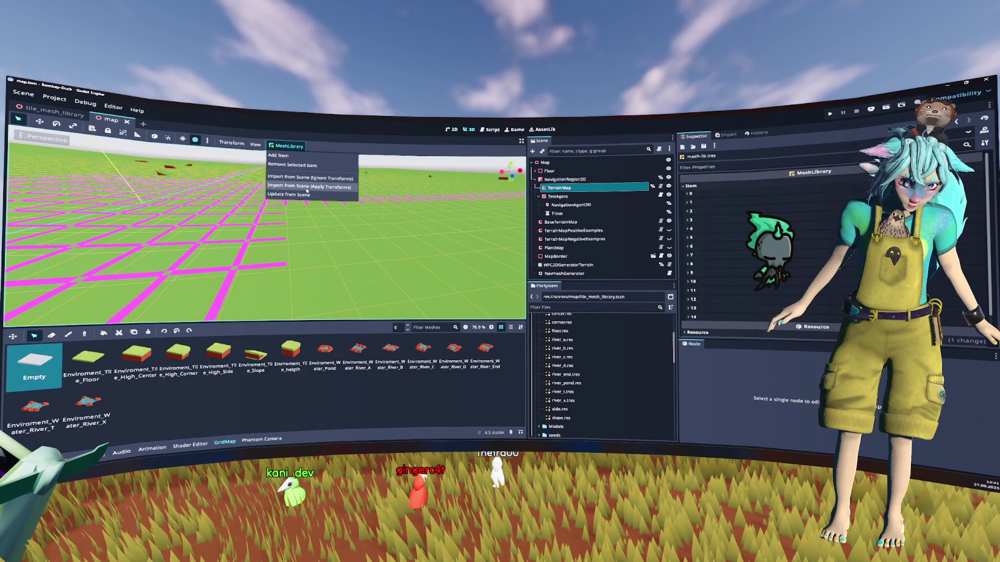
pyautogui.click(307, 187)
pyautogui.press('Escape')
pyautogui.click(287, 146)
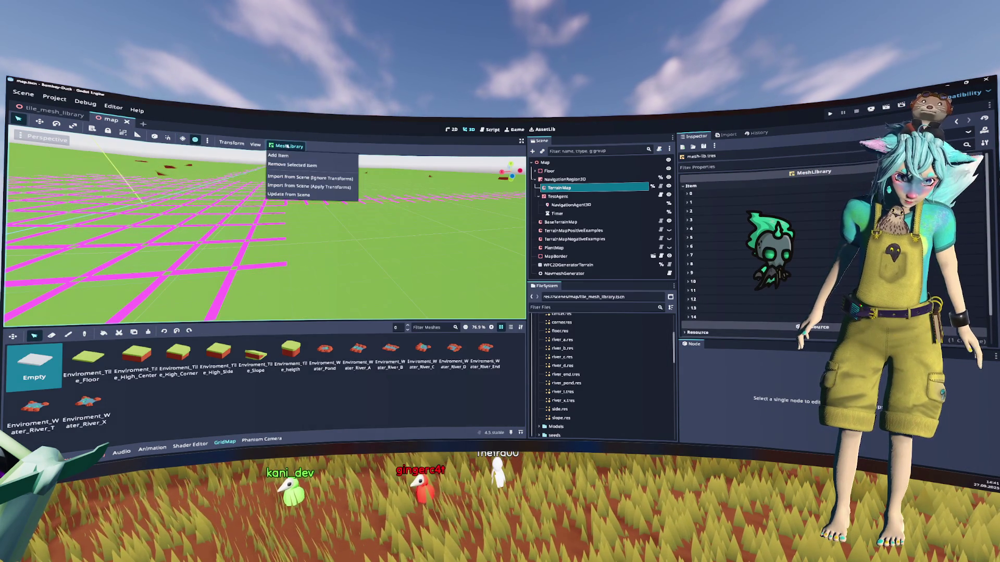
pyautogui.click(289, 195)
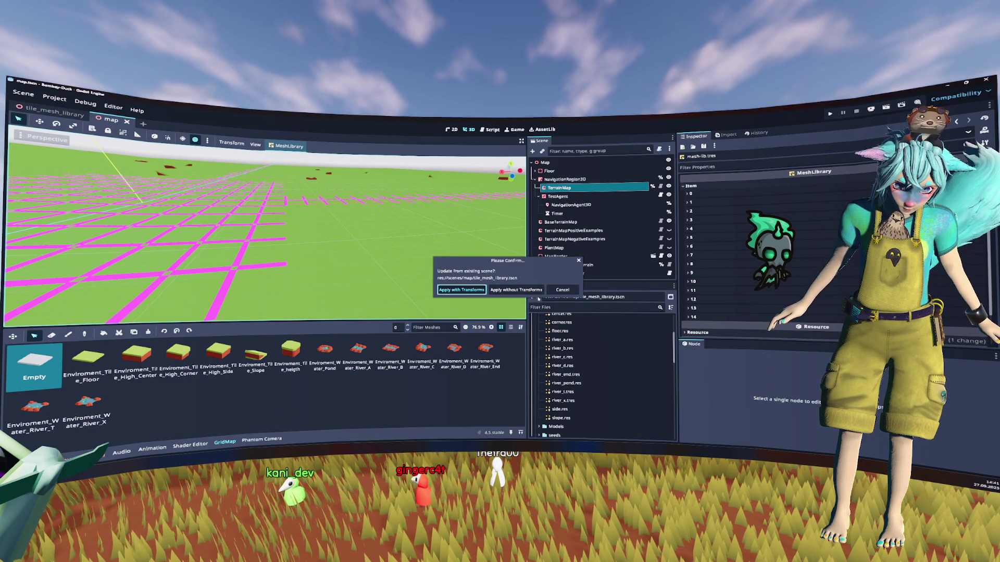
pyautogui.press('Return')
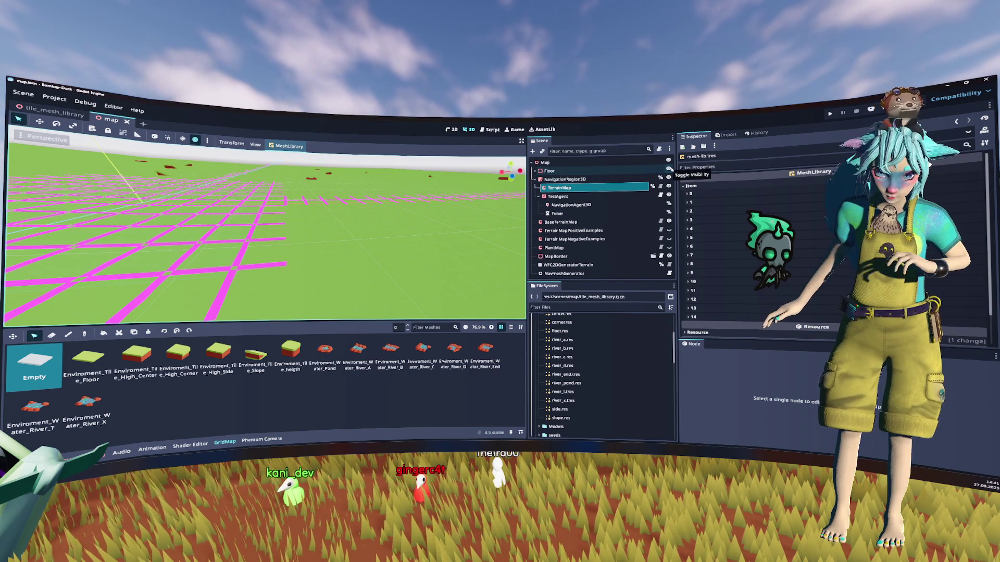
# Run the game on the rebuilt terrain grid to inspect navigation, then stop it.
pyautogui.moveTo(358, 206); pyautogui.dragTo(371, 211)
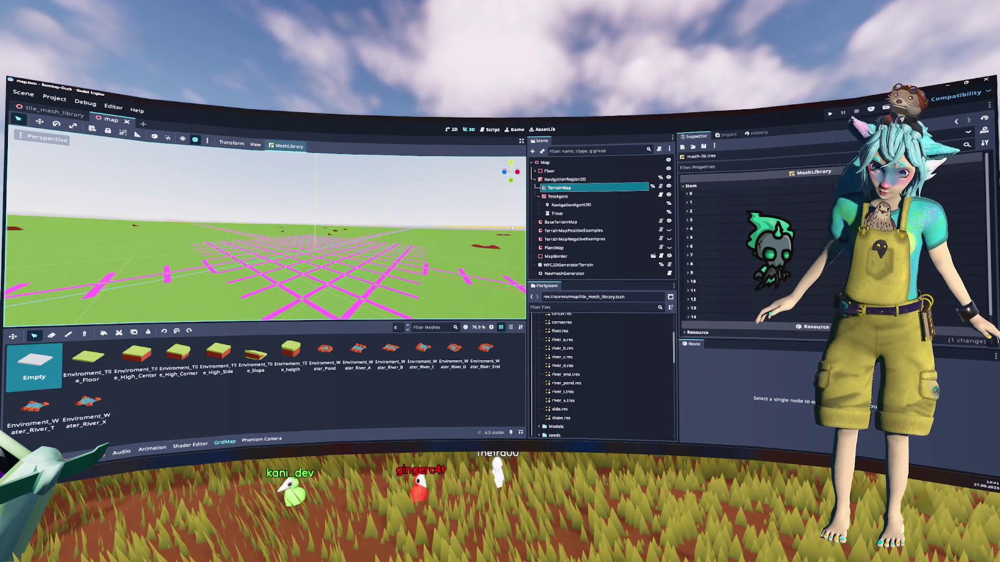
pyautogui.press('F5')
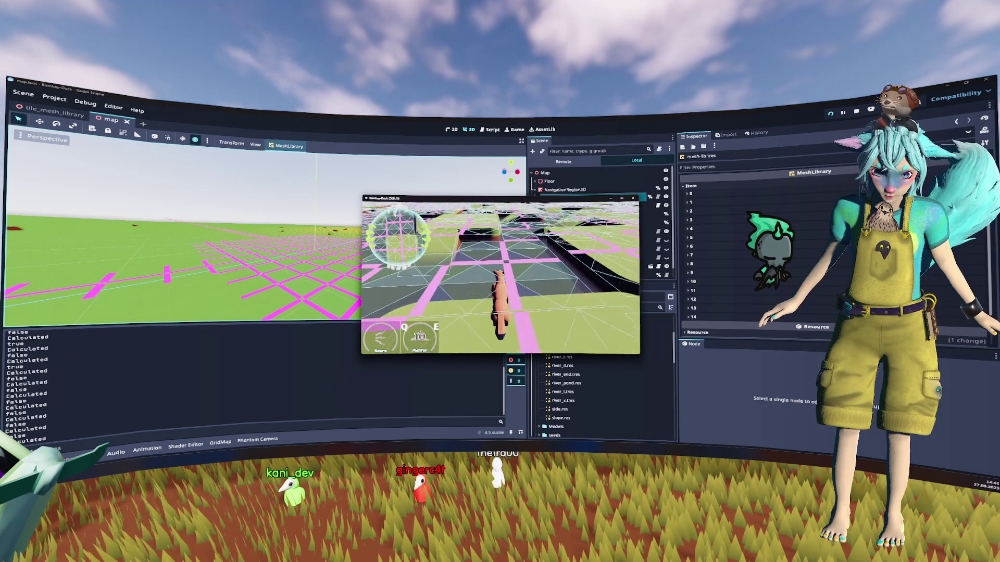
pyautogui.press('F8')
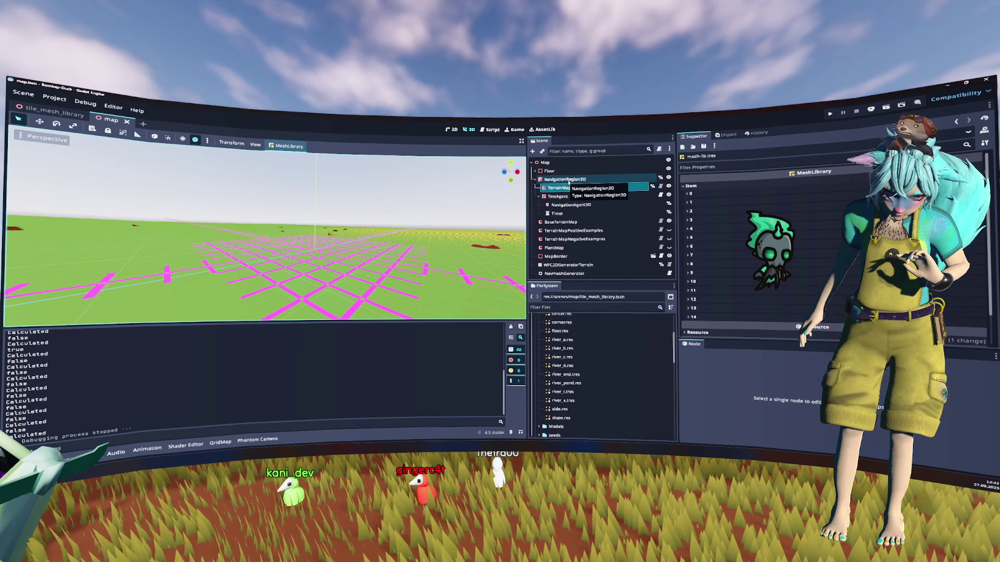
# Filter the FileSystem for 'level', delete level_1.tscn, and run the project again.
pyautogui.scroll(3, 594, 339)
pyautogui.click(591, 308)
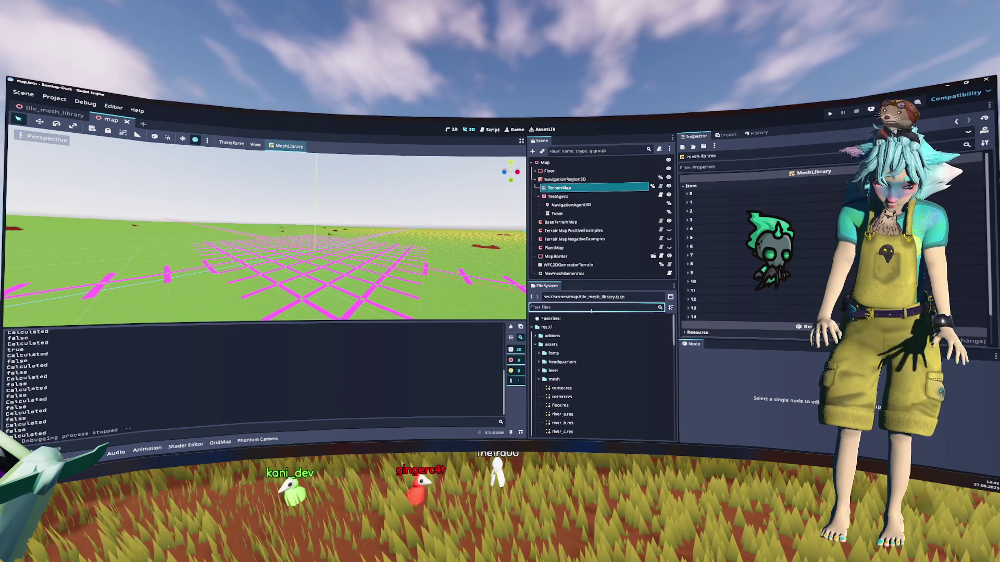
pyautogui.write('level')
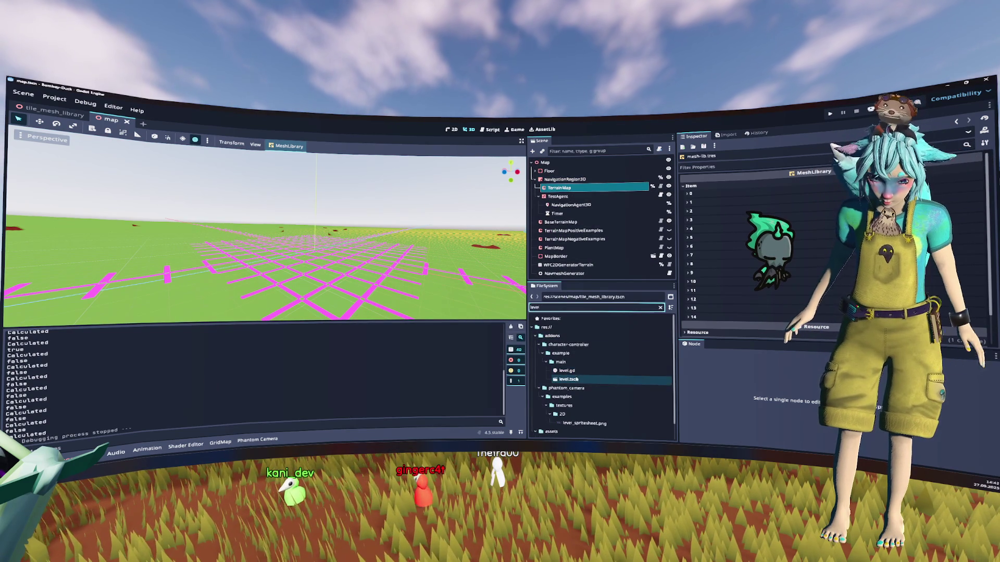
pyautogui.scroll(-1, 573, 412)
pyautogui.doubleClick(553, 422)
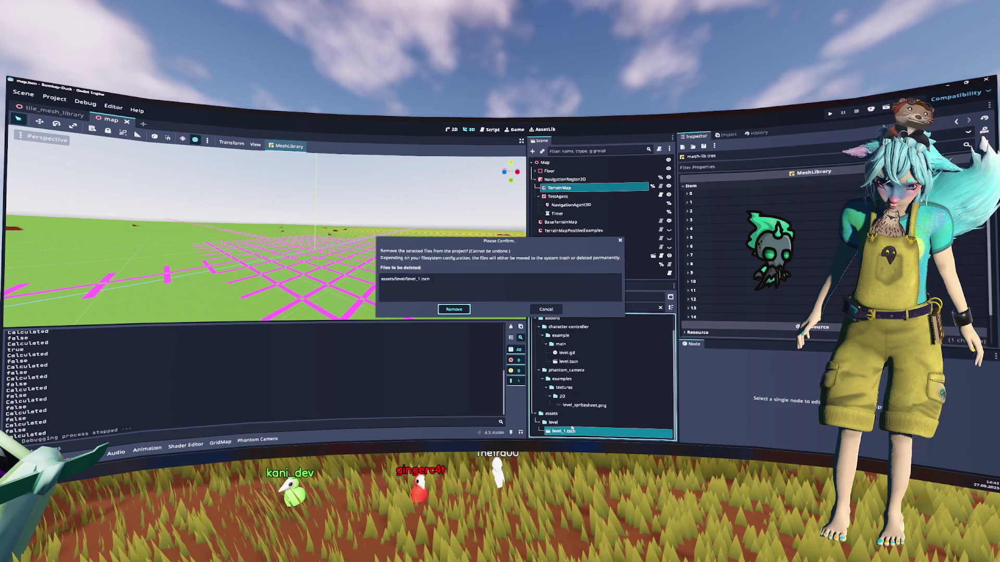
pyautogui.press('Return')
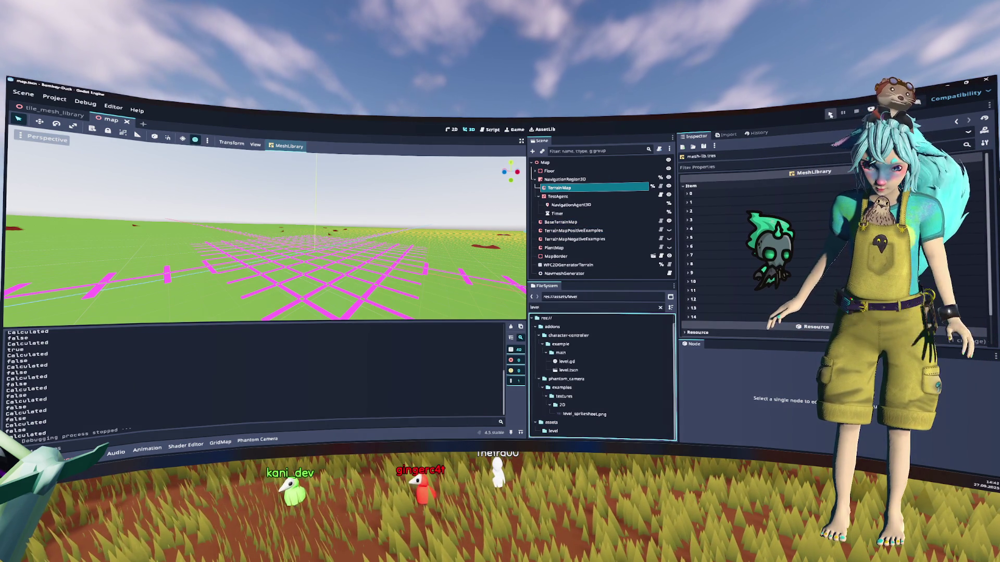
pyautogui.click(830, 114)
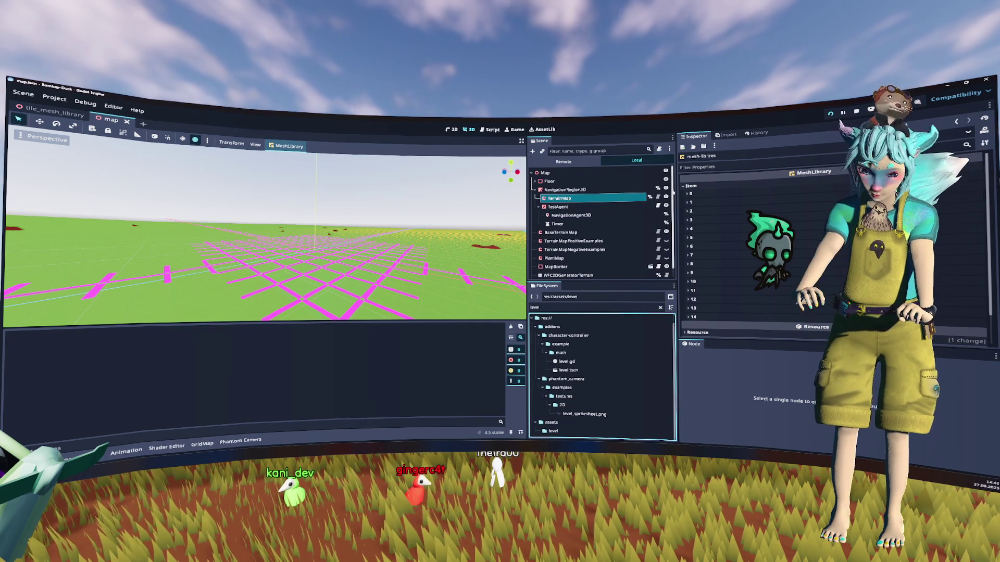
# Enter gameplay to test navigation, stop the game, and select TerrainMap to show its tile palette.
pyautogui.click(500, 270)
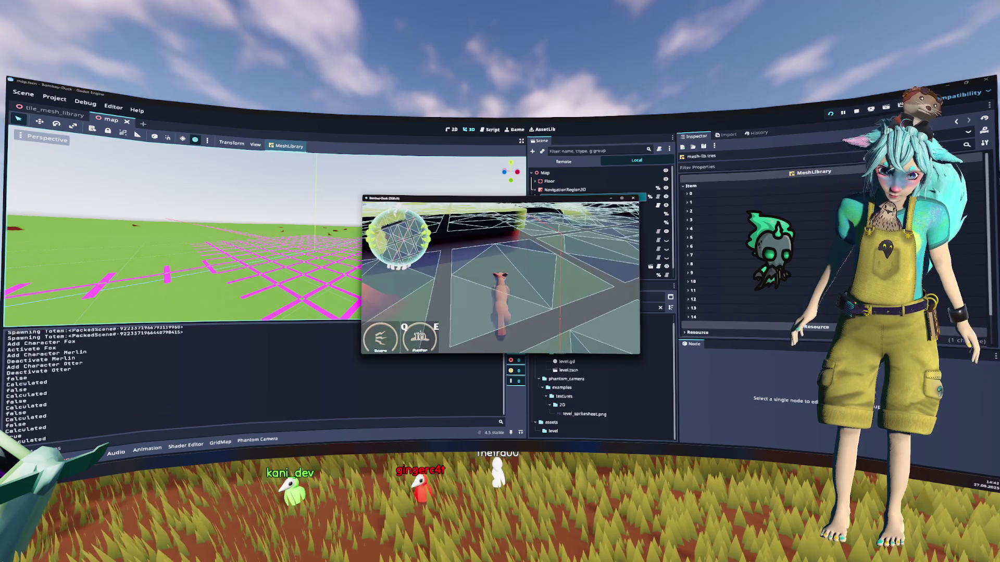
pyautogui.press('F8')
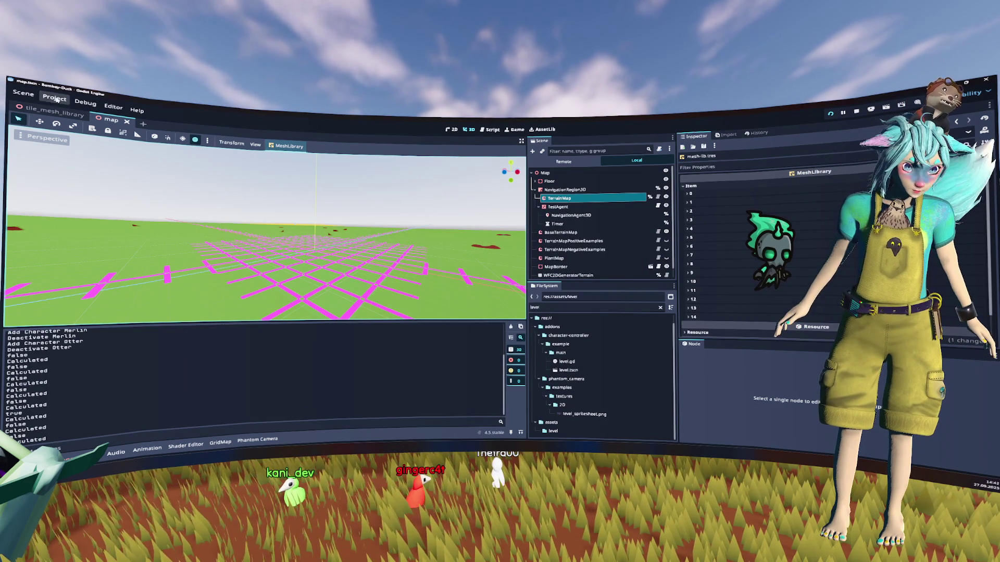
pyautogui.click(57, 99)
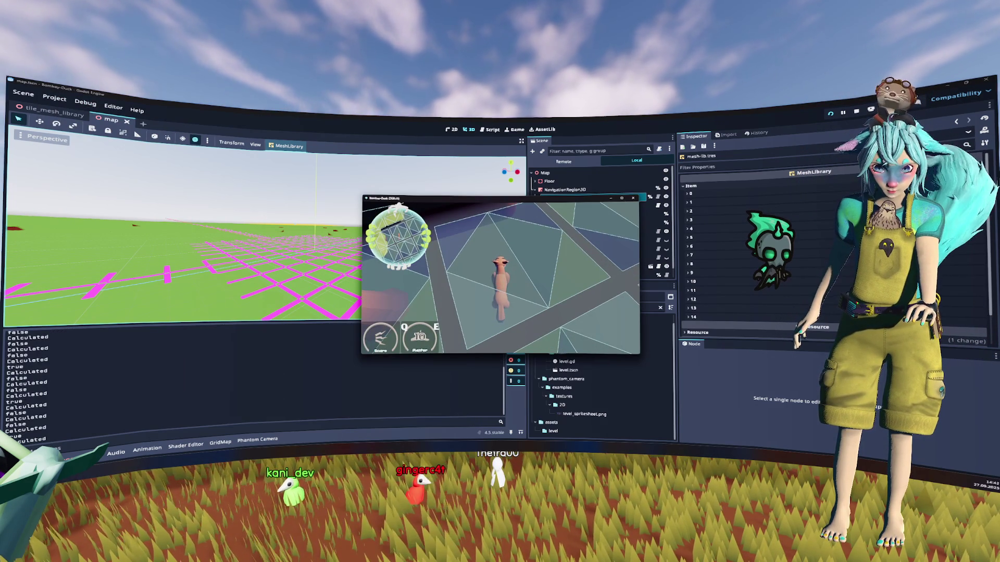
pyautogui.press('F8')
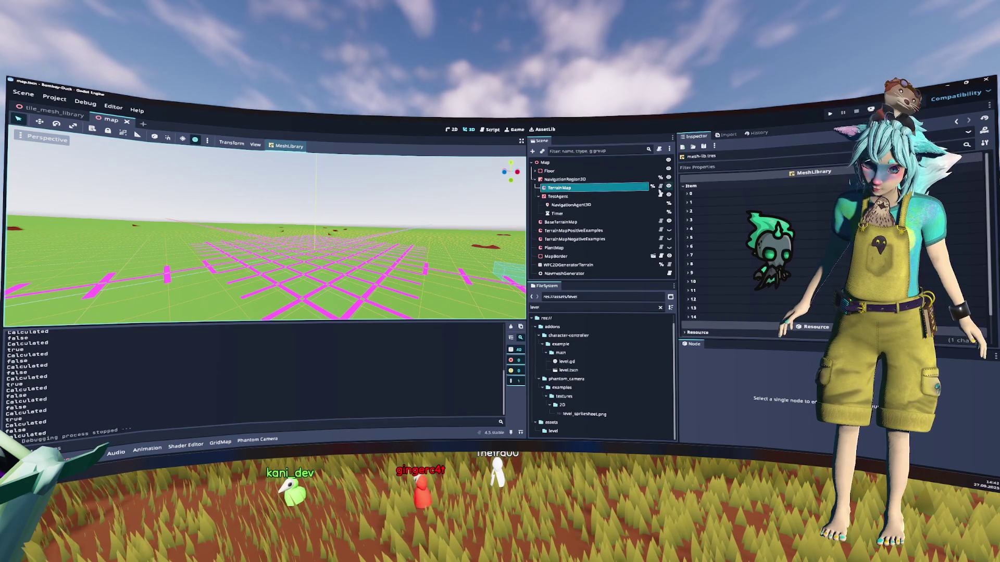
pyautogui.click(660, 188)
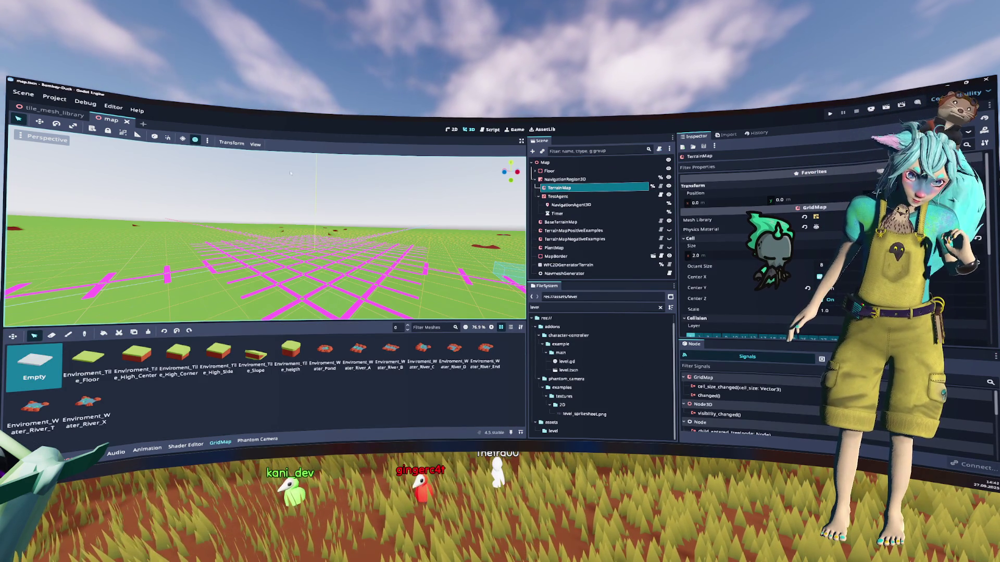
# Switch scene tabs back to map.tscn showing the TerrainMap grid.
pyautogui.hotkey('ctrl', 'Tab')
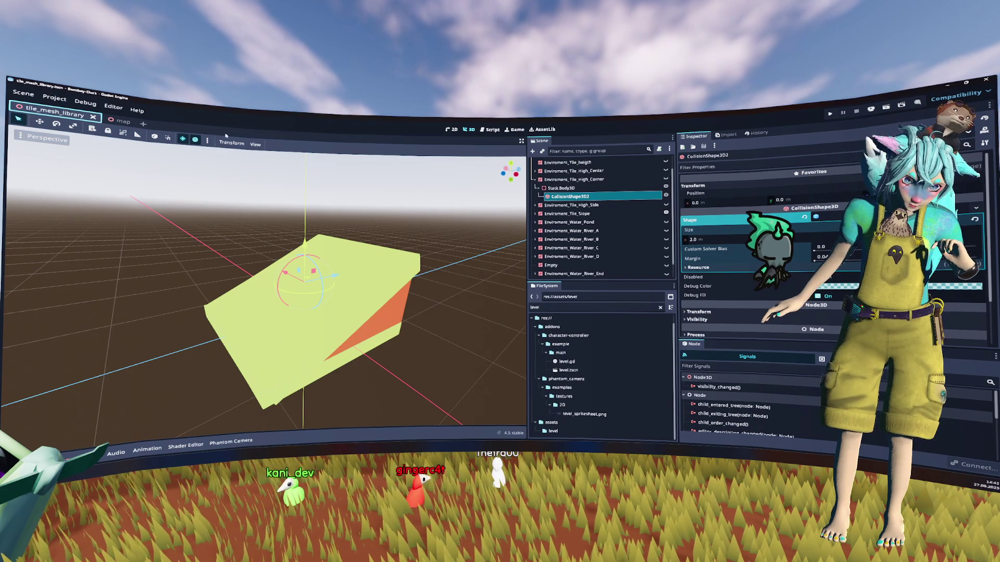
pyautogui.click(117, 120)
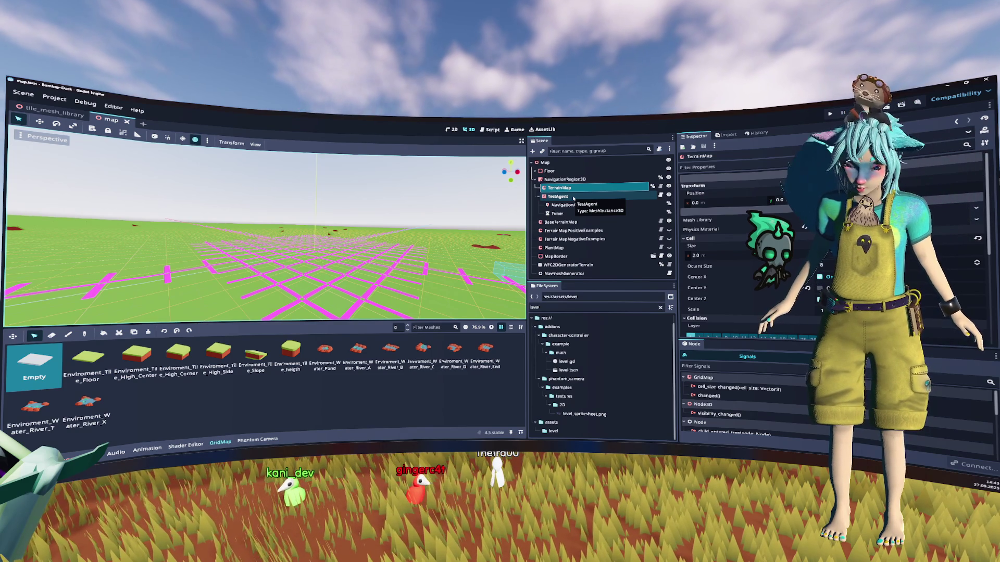
pyautogui.click(575, 181)
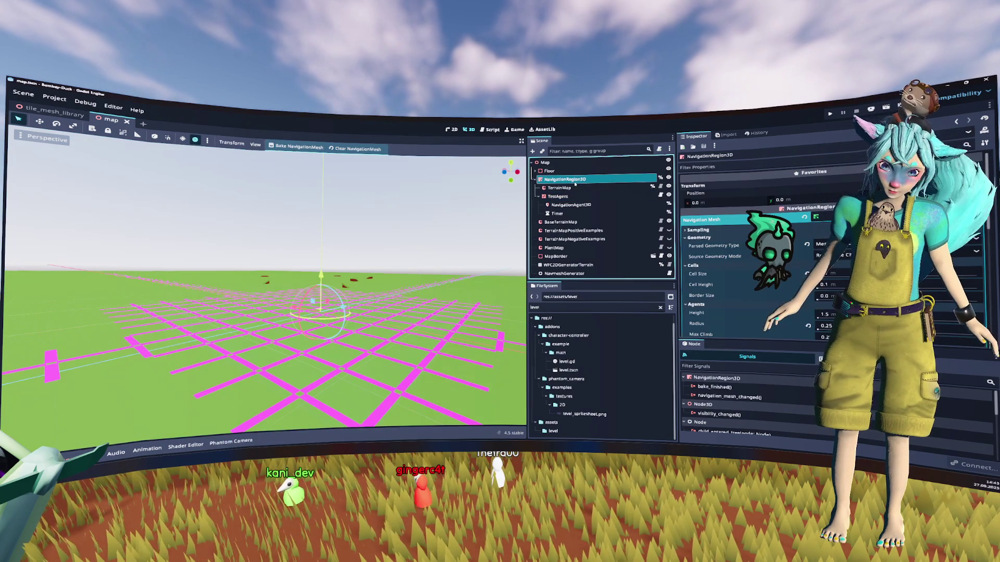
pyautogui.click(579, 188)
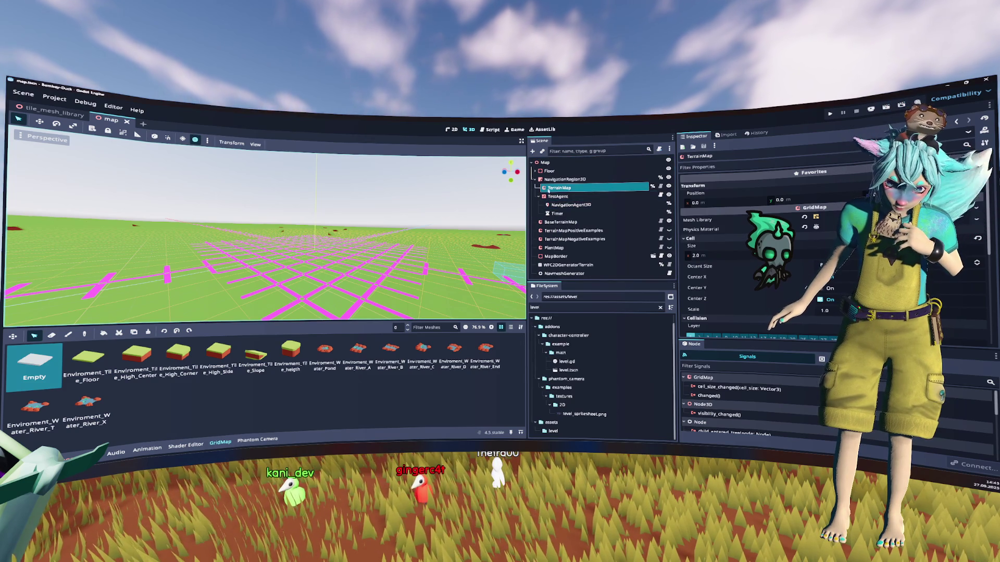
pyautogui.click(562, 180)
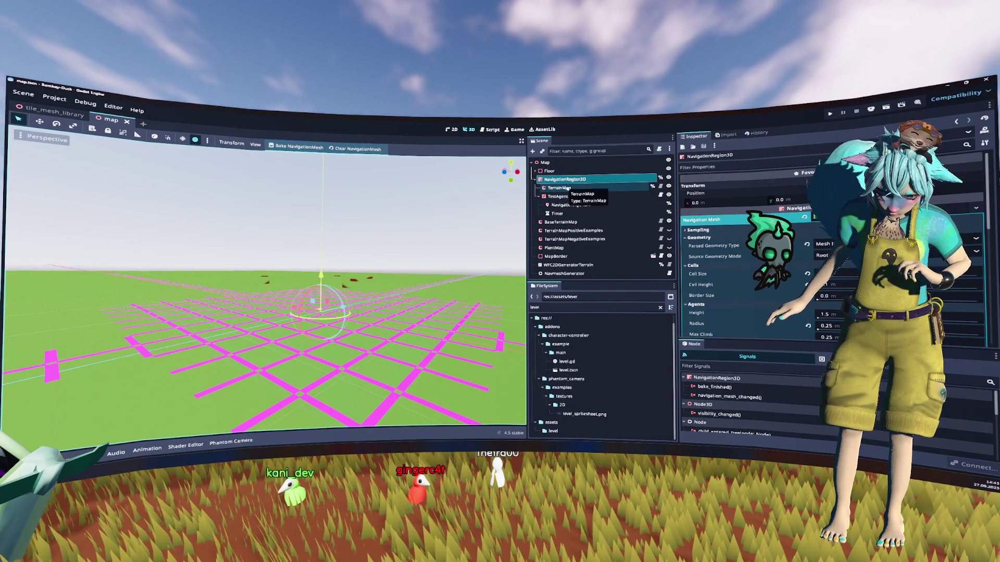
pyautogui.click(567, 188)
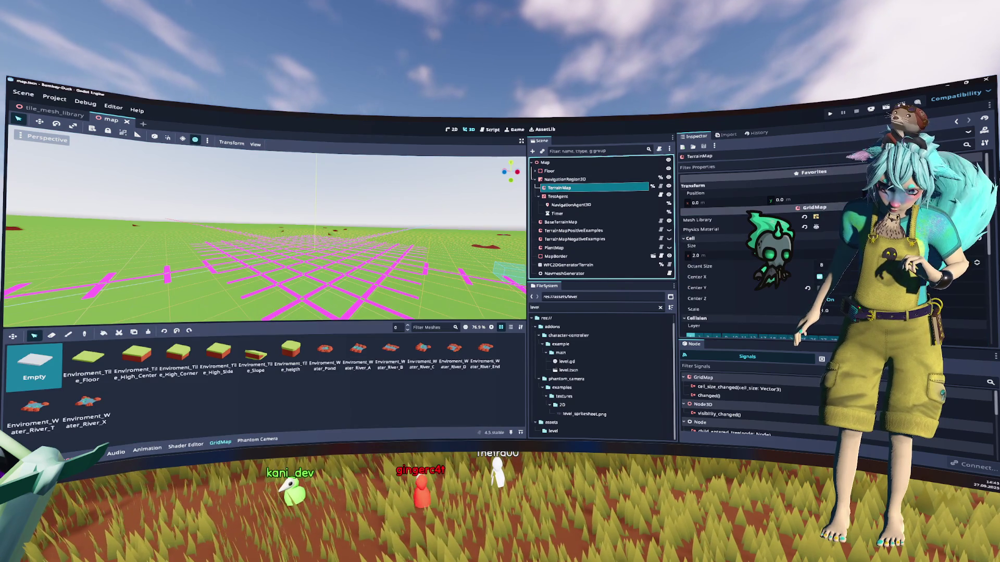
# Rebuild the TerrainMap mesh library from tile_mesh_library.tscn, applying transforms.
pyautogui.click(284, 146)
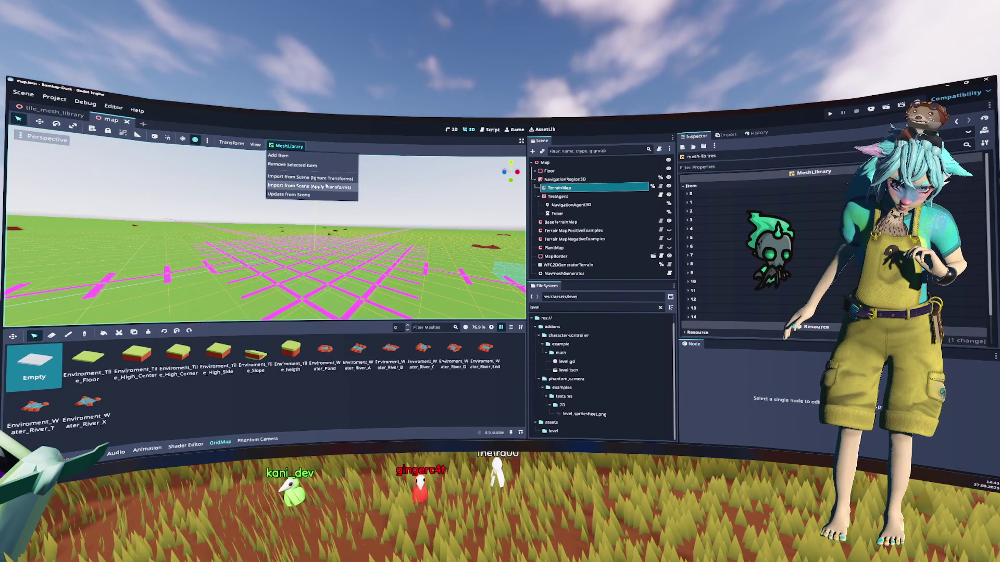
pyautogui.click(307, 196)
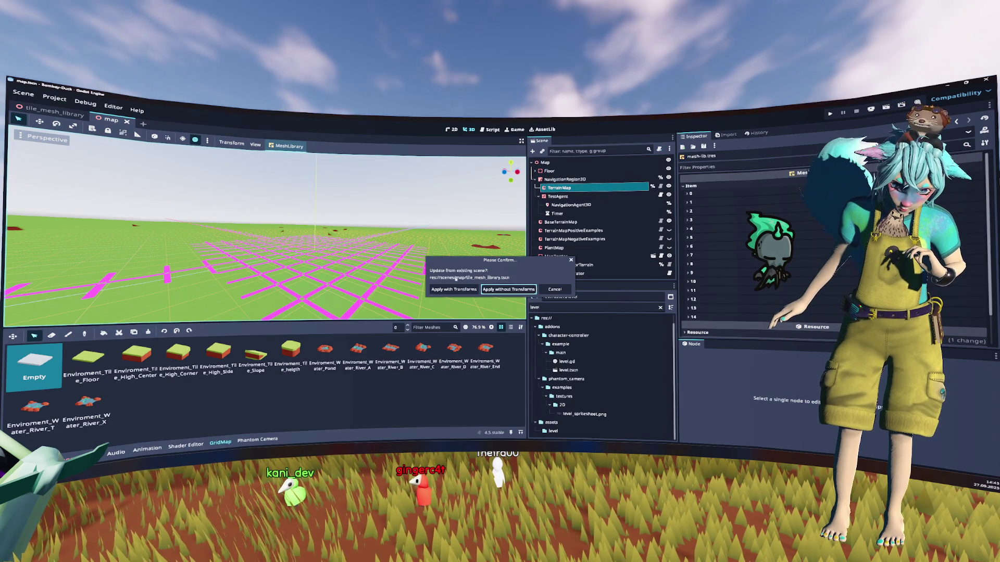
pyautogui.click(452, 290)
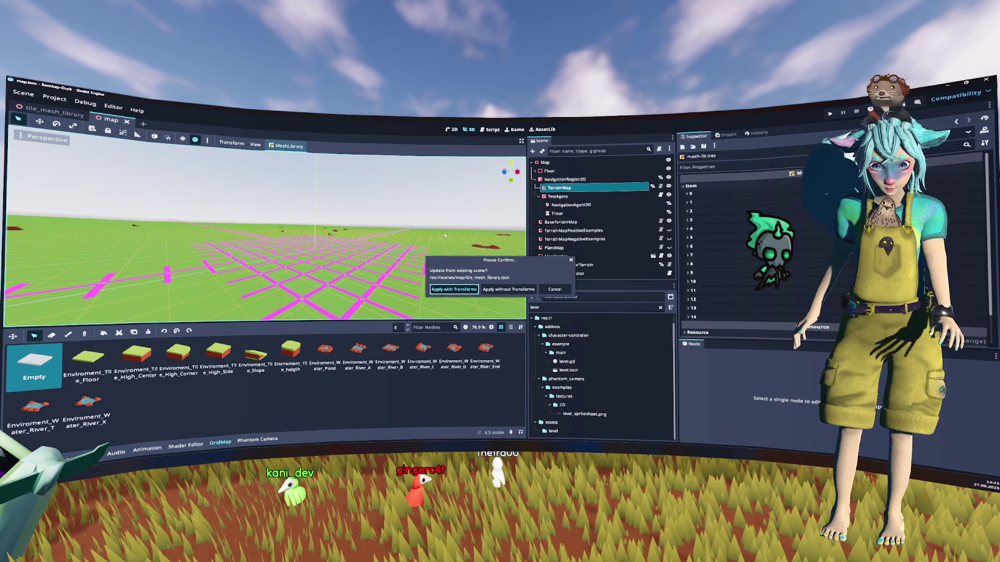
pyautogui.press('Return')
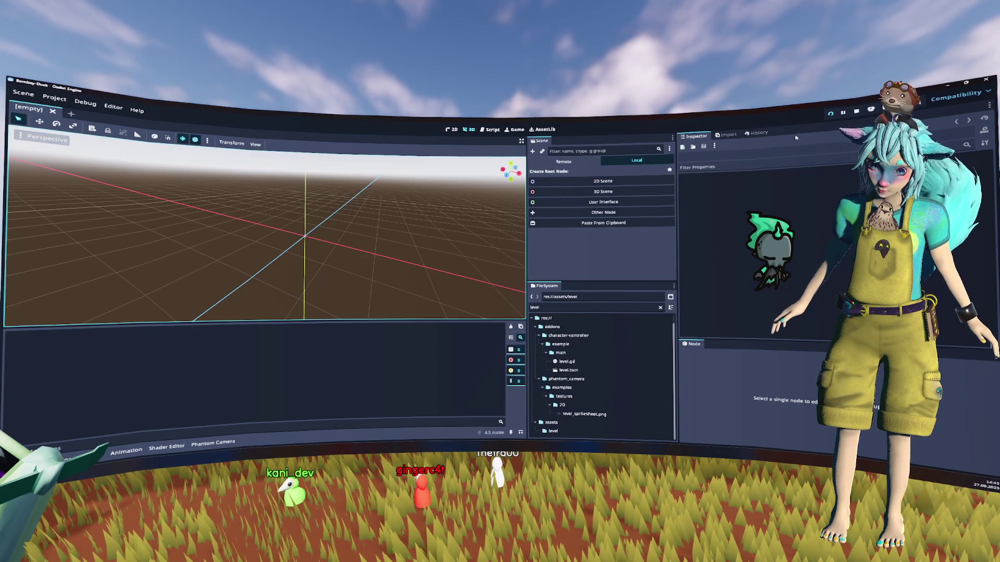
# Run the project, start gameplay from the main menu, stop it, and bring up scene Quick Open.
pyautogui.press('F5')
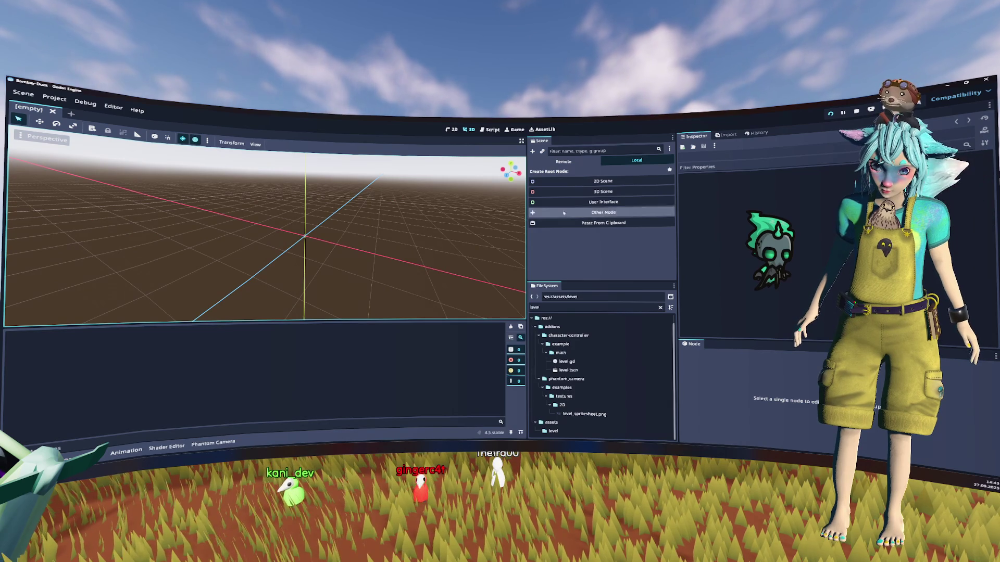
pyautogui.click(499, 268)
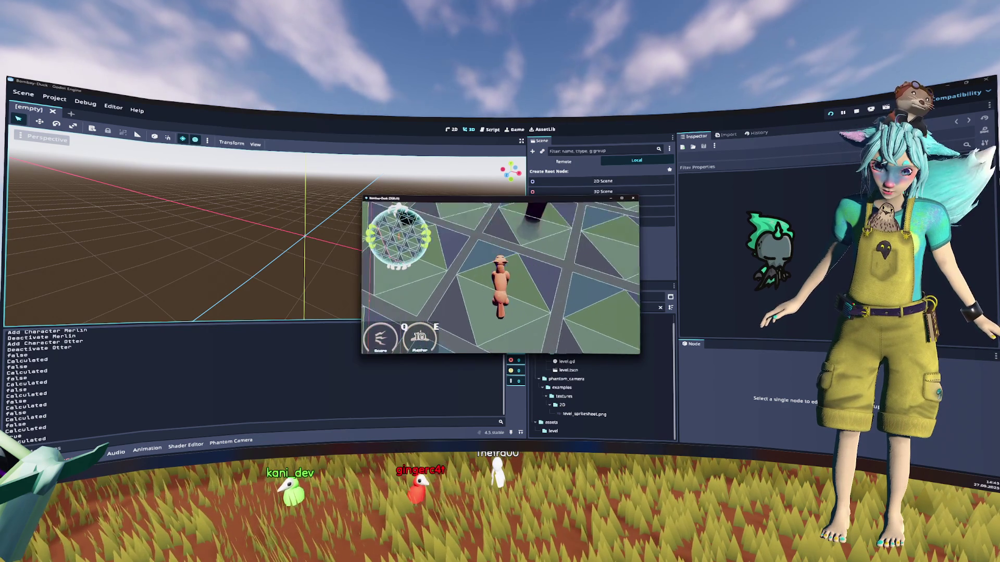
pyautogui.press('F8')
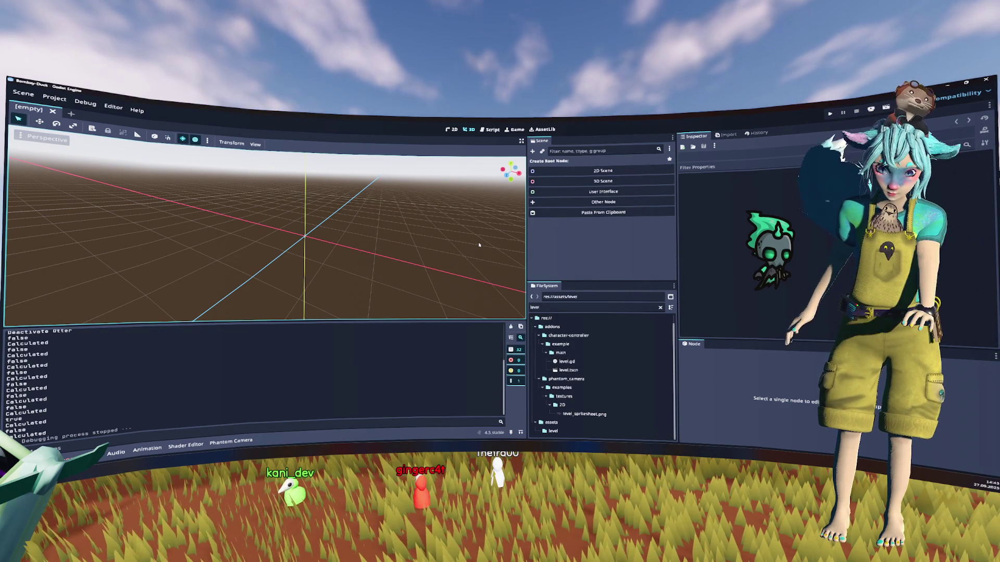
pyautogui.hotkey('ctrl', 'shift', 'o')
# Open tile_mesh_library.tscn and make the Environment_Tile_Floor tile visible.
pyautogui.write('tile')
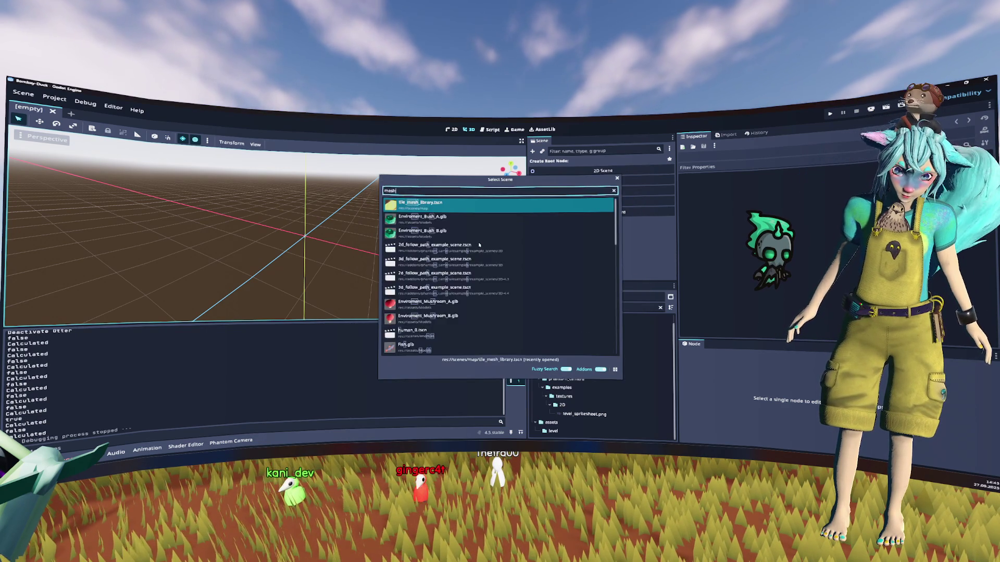
pyautogui.press('Return')
pyautogui.scroll(2, 582, 174)
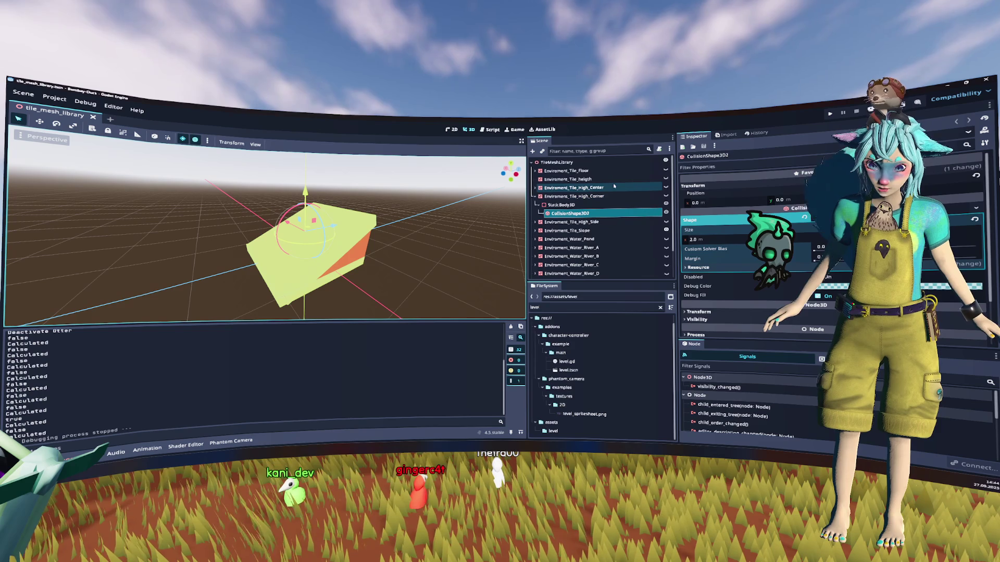
pyautogui.click(582, 171)
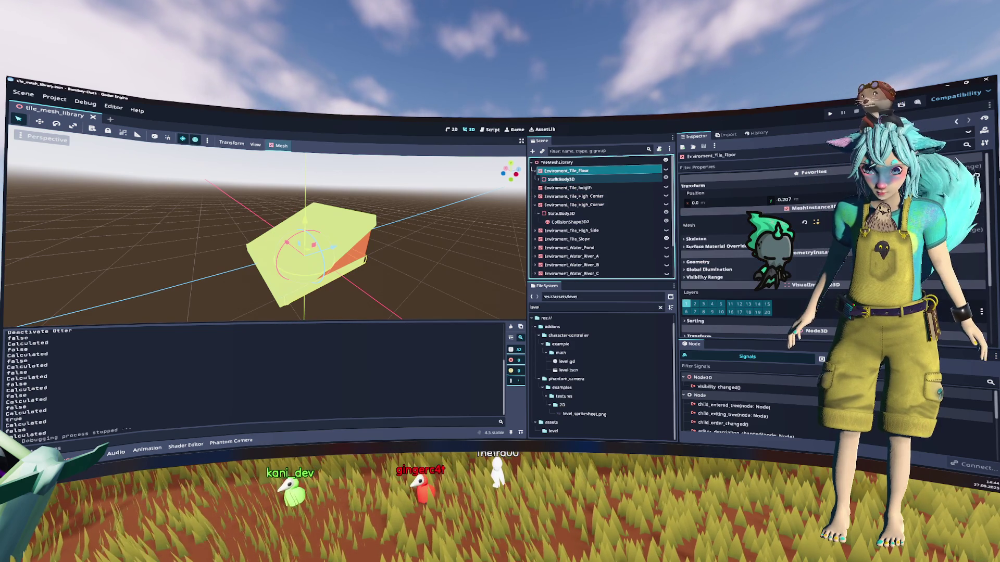
pyautogui.click(665, 170)
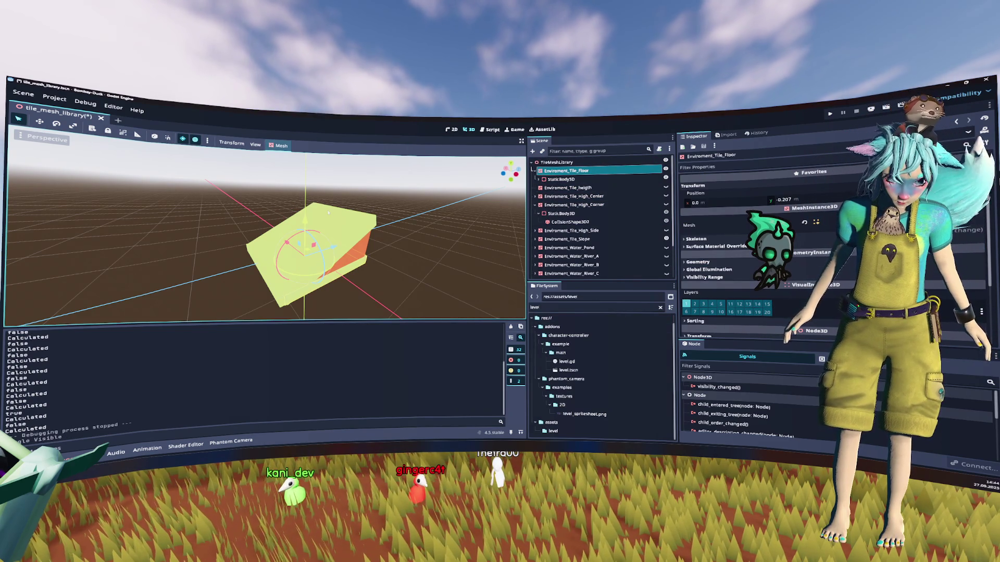
# Filter the FileSystem dock to files matching 'mesh'.
pyautogui.hotkey('ctrl', 'shift', 'o')
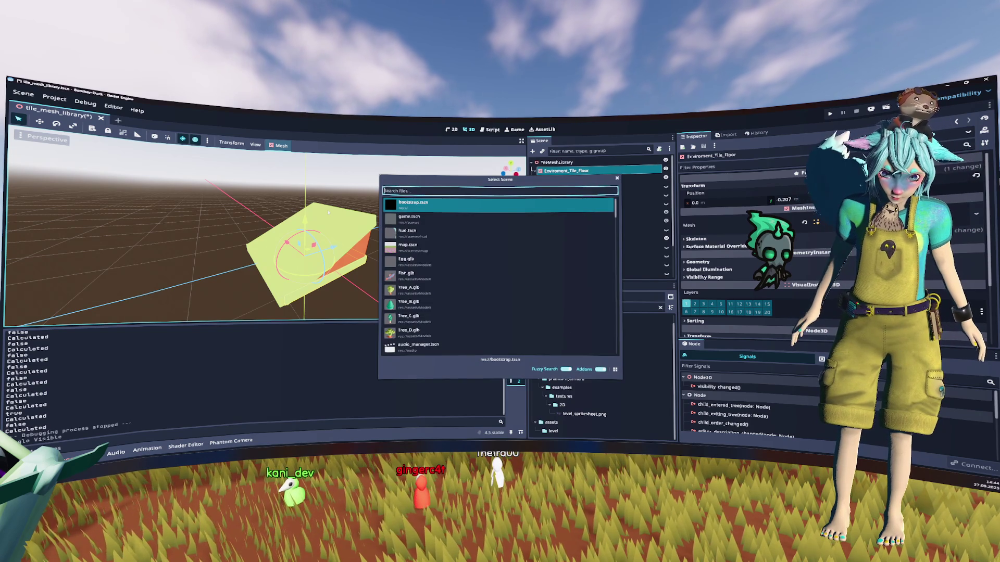
pyautogui.press('Escape')
pyautogui.doubleClick(569, 306)
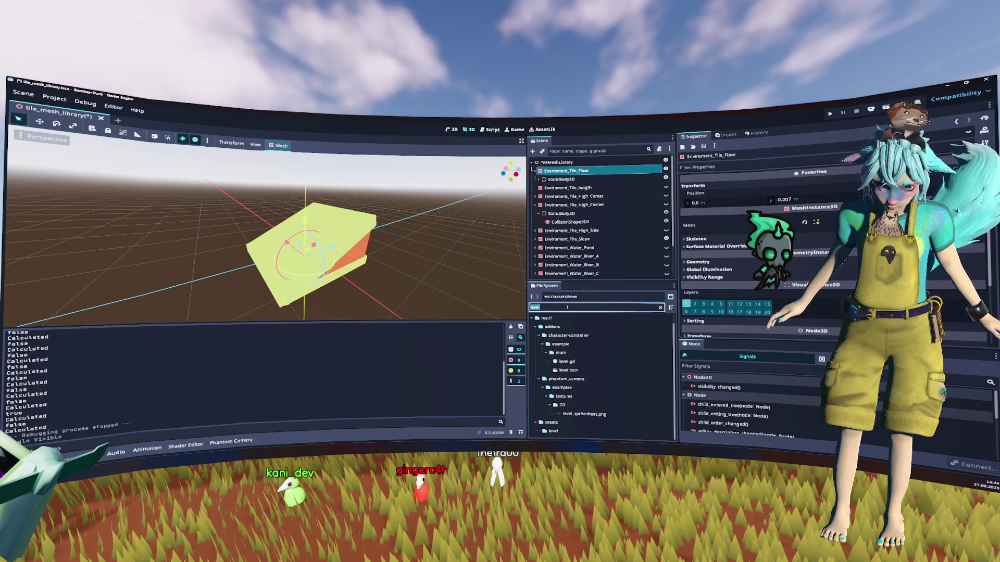
pyautogui.write('mesh')
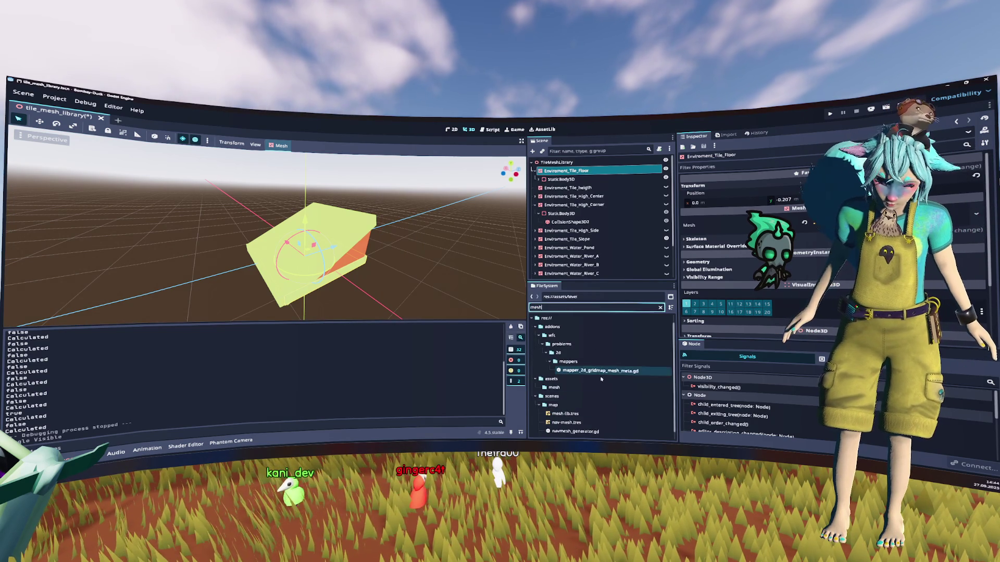
pyautogui.click(565, 413)
pyautogui.click(706, 203)
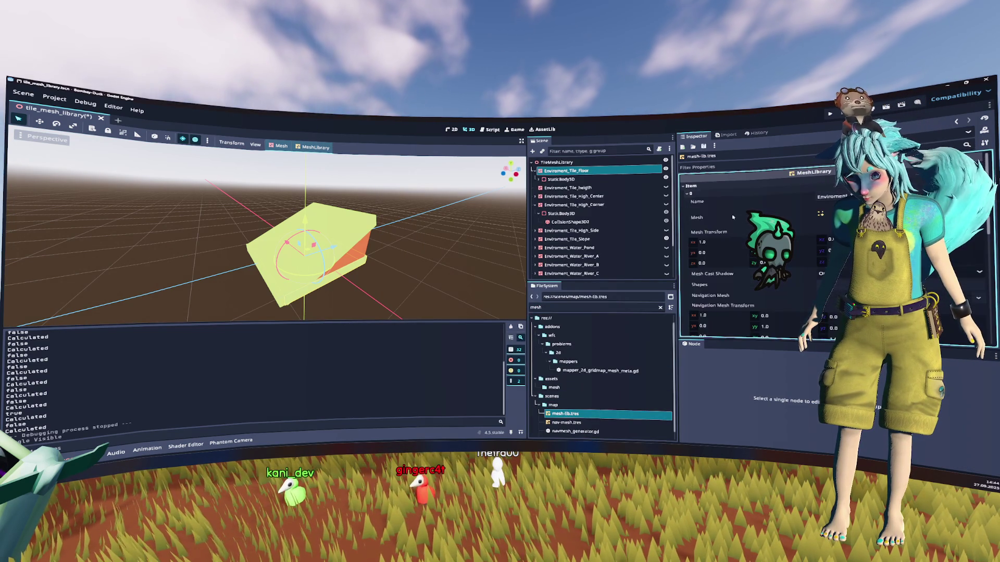
pyautogui.click(796, 234)
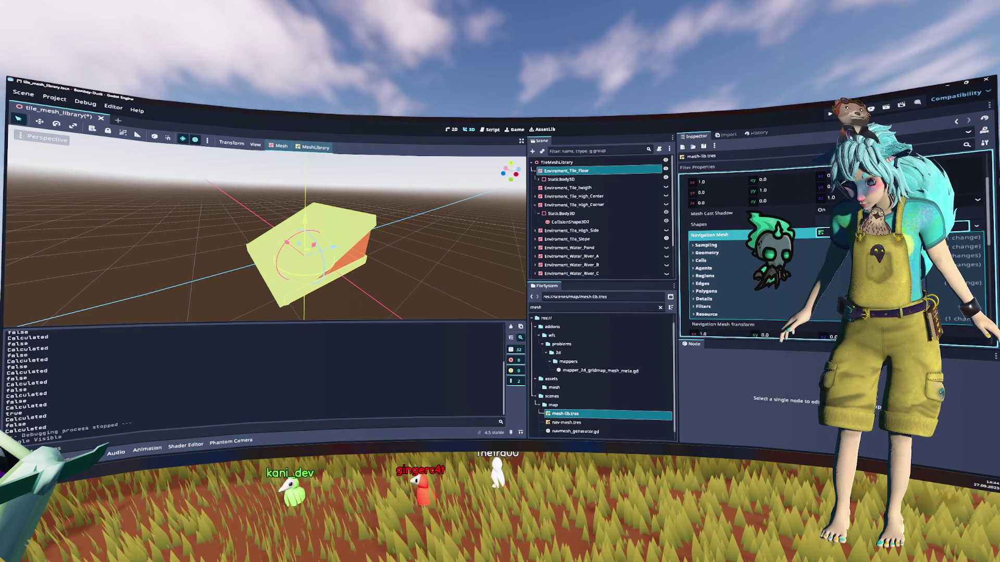
pyautogui.click(796, 235)
pyautogui.scroll(5, 797, 235)
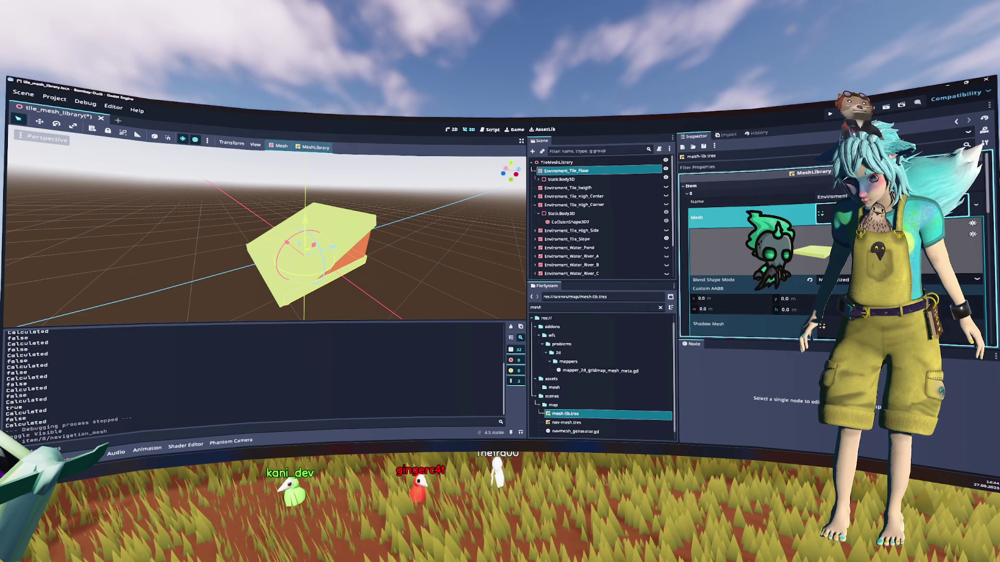
pyautogui.click(744, 193)
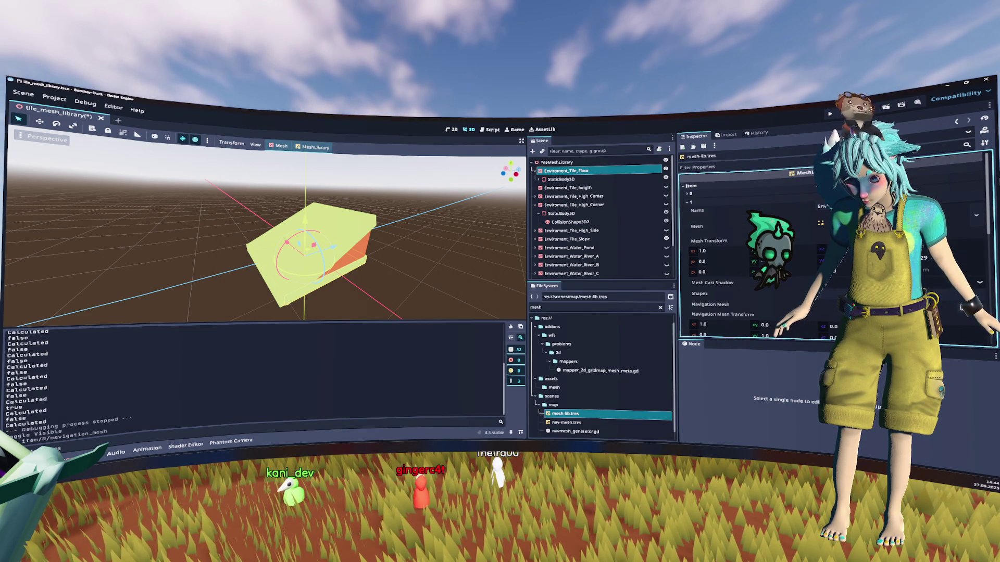
pyautogui.click(709, 202)
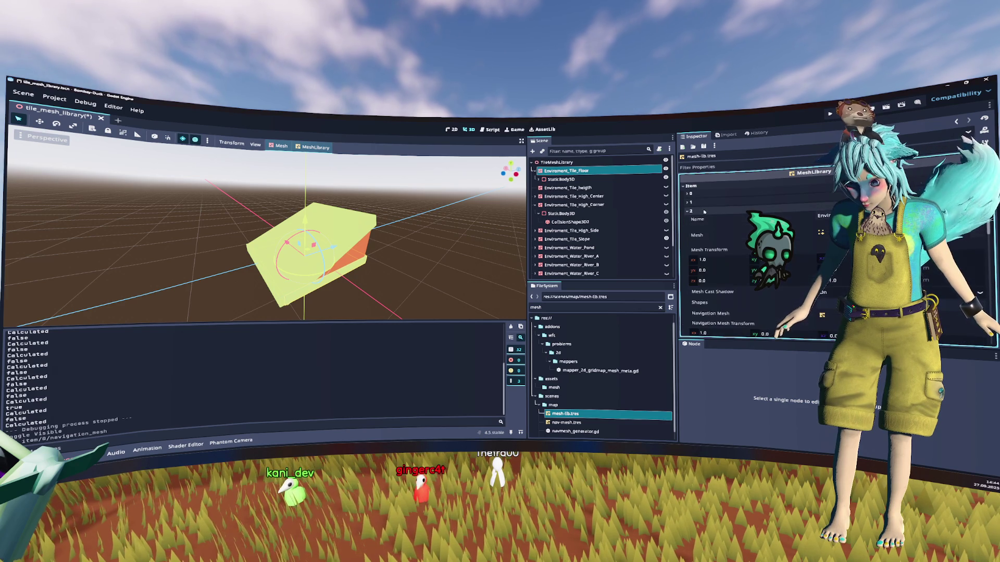
pyautogui.click(704, 211)
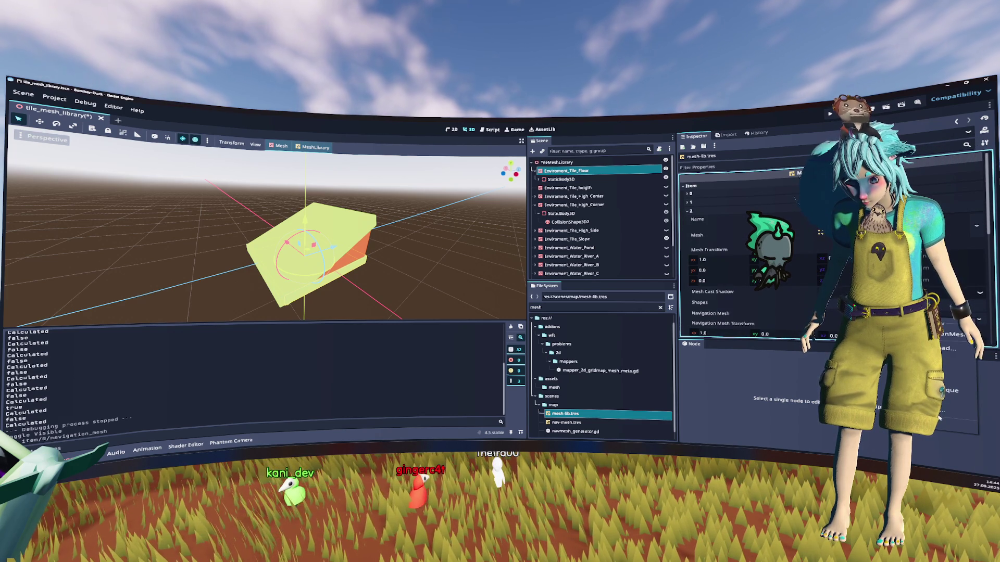
pyautogui.click(689, 211)
pyautogui.click(690, 219)
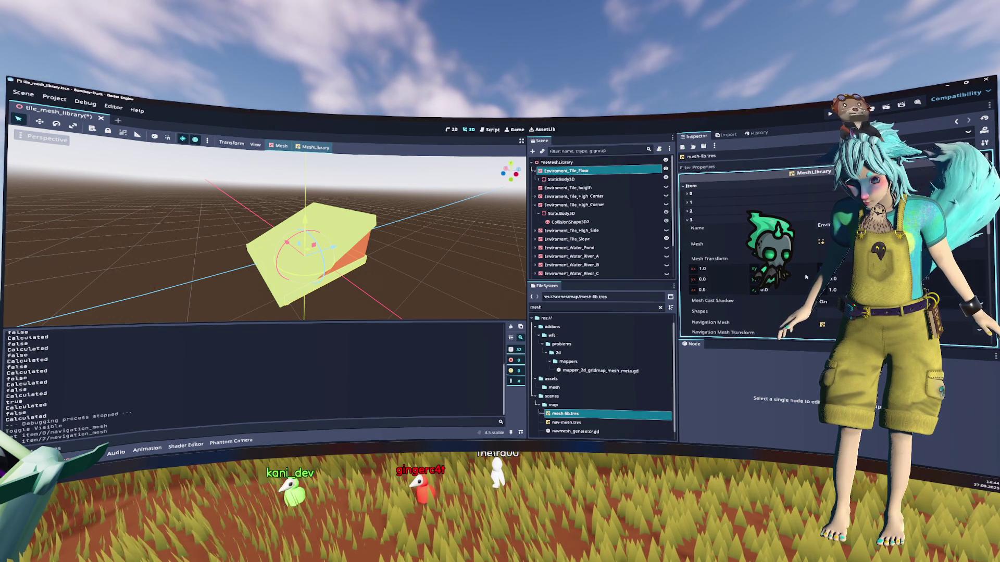
pyautogui.click(693, 219)
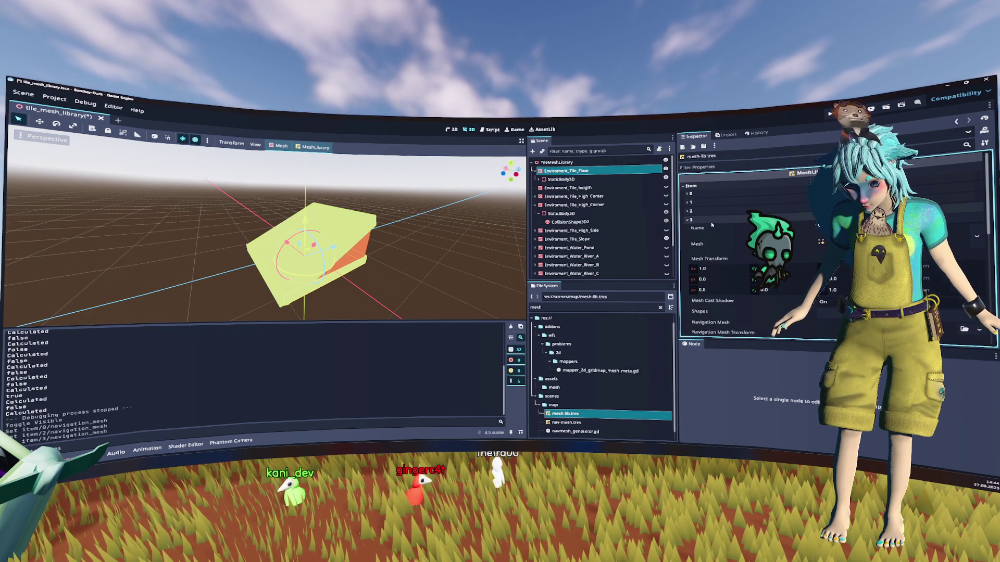
pyautogui.click(710, 229)
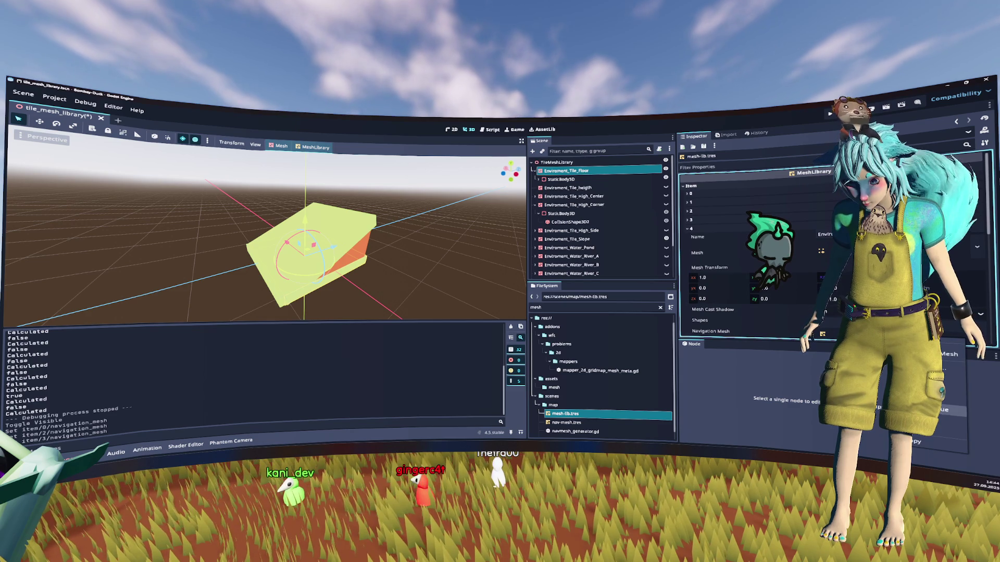
pyautogui.click(689, 228)
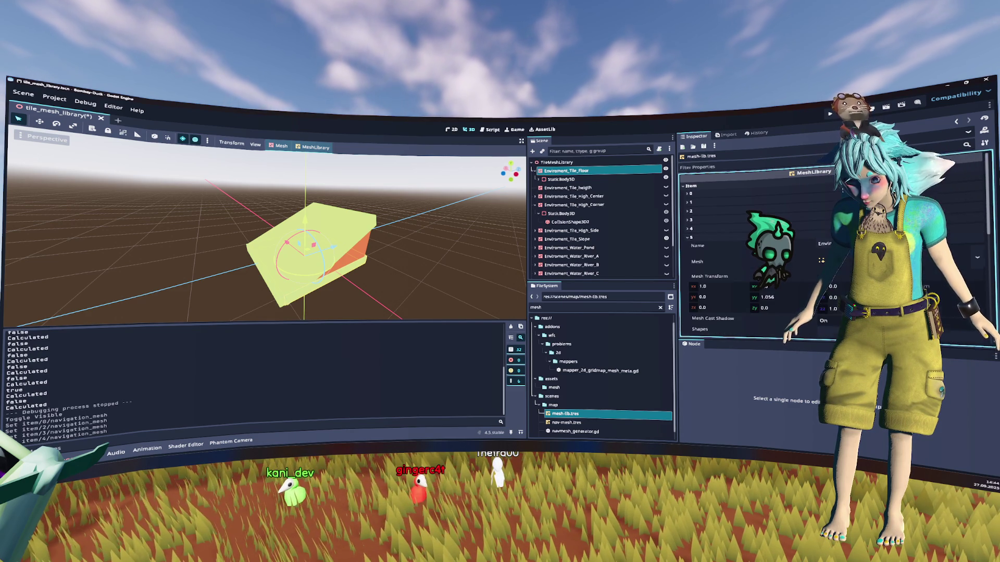
pyautogui.click(690, 237)
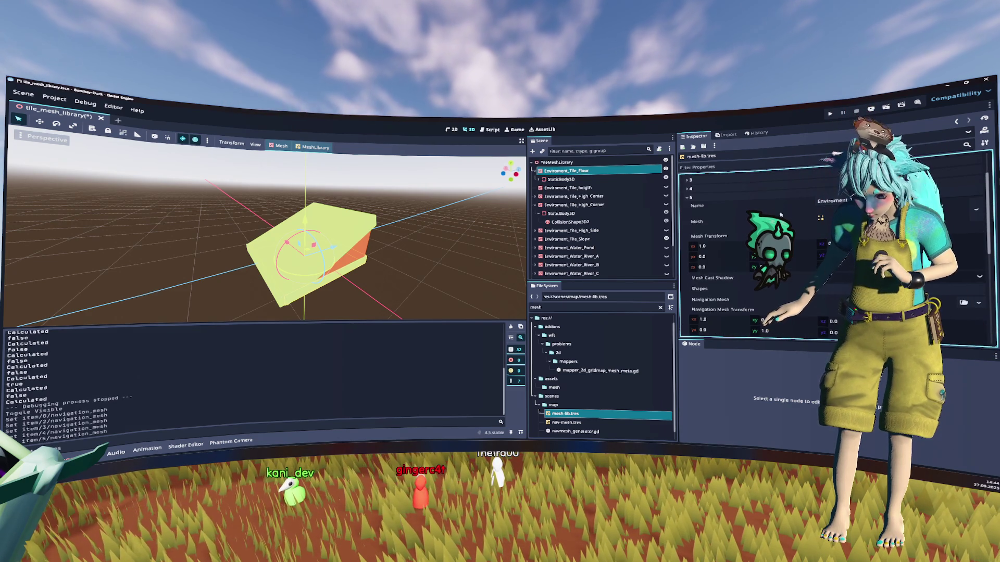
pyautogui.click(721, 197)
pyautogui.click(797, 271)
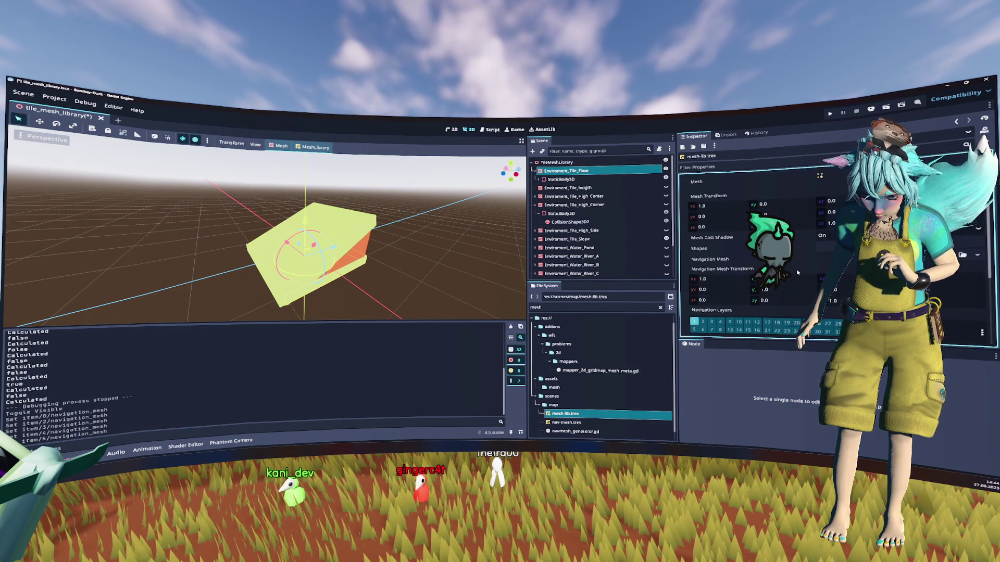
pyautogui.scroll(2, 705, 206)
pyautogui.click(700, 199)
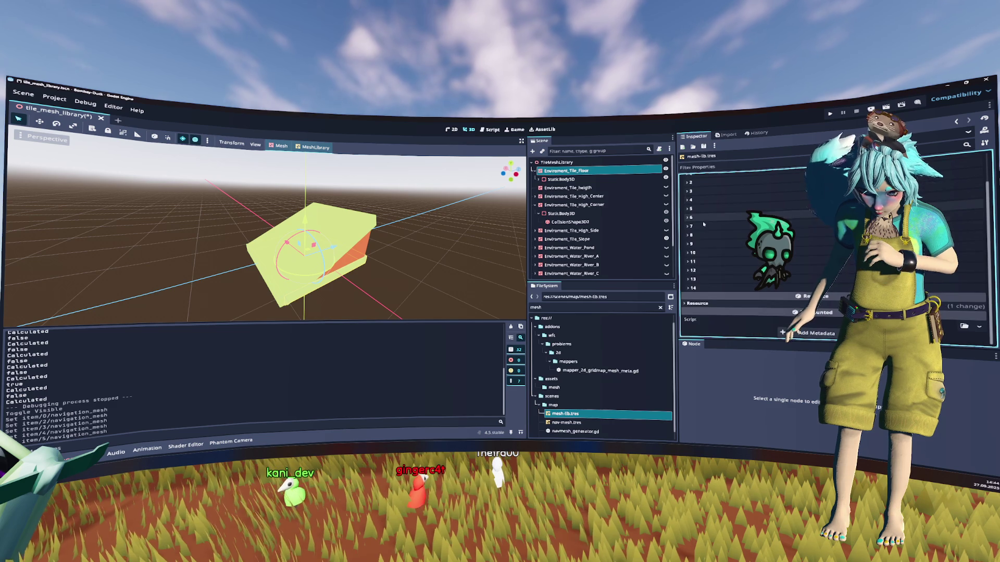
pyautogui.click(703, 229)
pyautogui.click(703, 228)
pyautogui.click(703, 235)
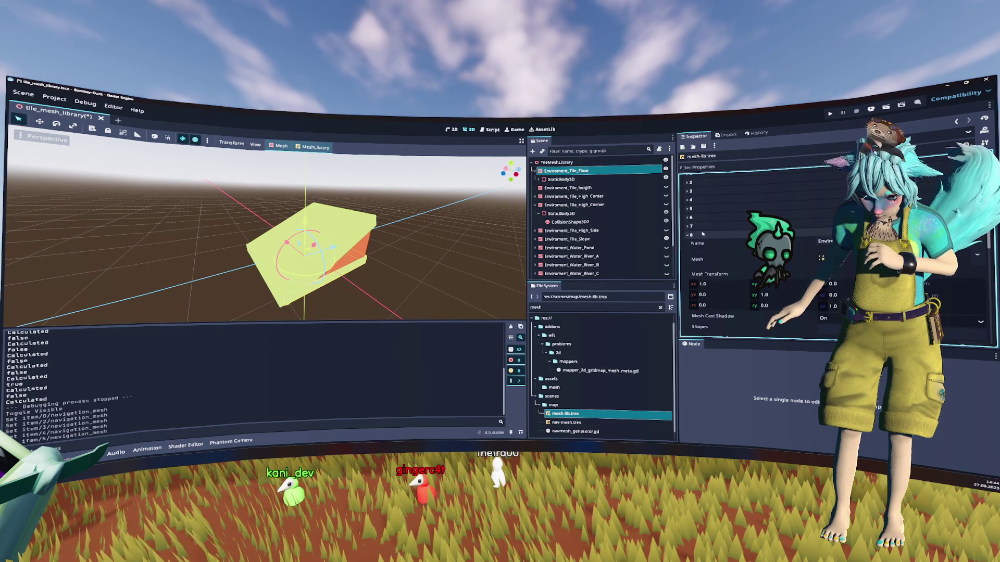
pyautogui.scroll(-1, 702, 234)
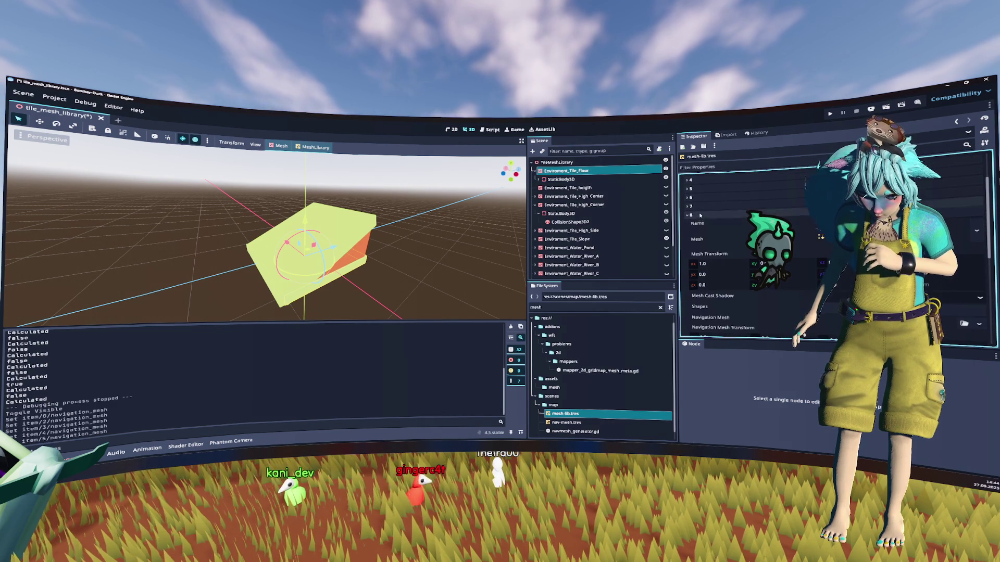
pyautogui.click(700, 215)
pyautogui.click(700, 244)
pyautogui.scroll(-2, 701, 245)
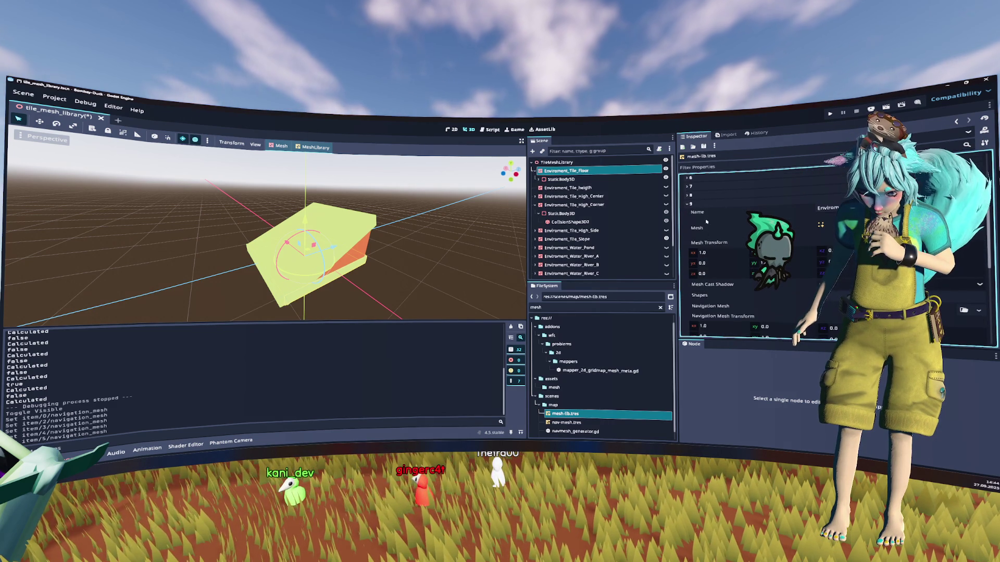
pyautogui.click(699, 206)
pyautogui.click(703, 253)
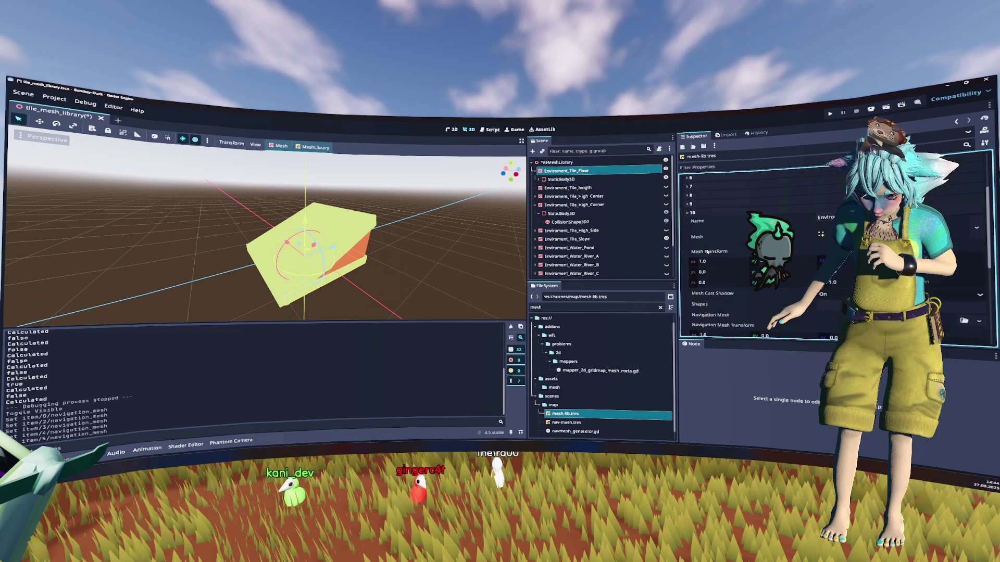
pyautogui.scroll(-2, 707, 251)
pyautogui.click(698, 195)
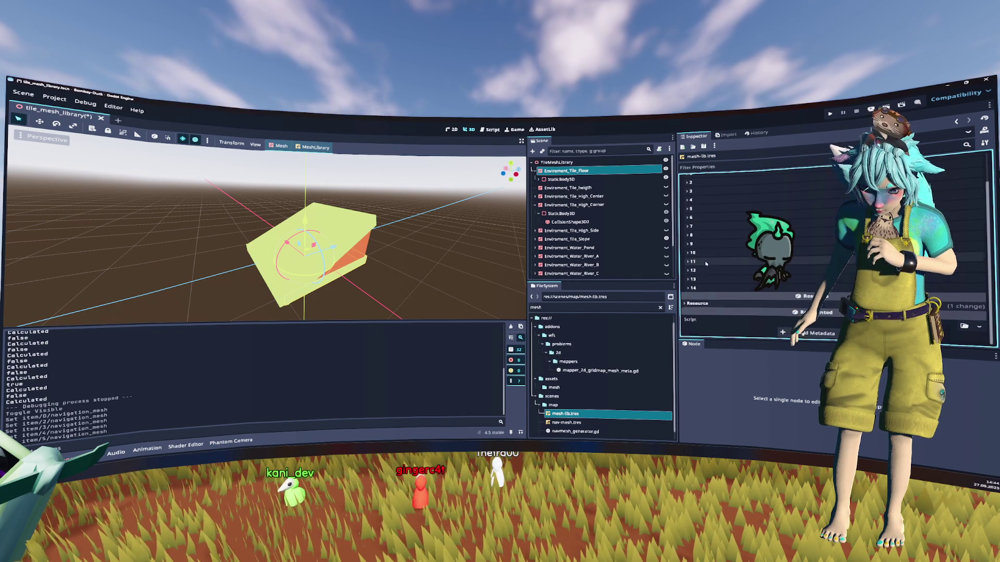
pyautogui.click(706, 262)
pyautogui.scroll(-2, 707, 252)
pyautogui.click(700, 221)
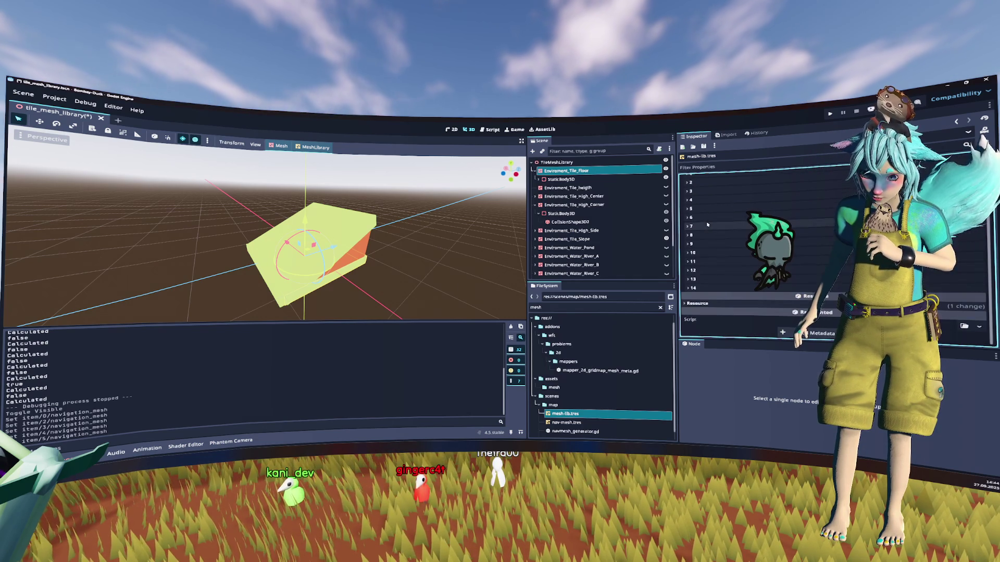
pyautogui.click(703, 230)
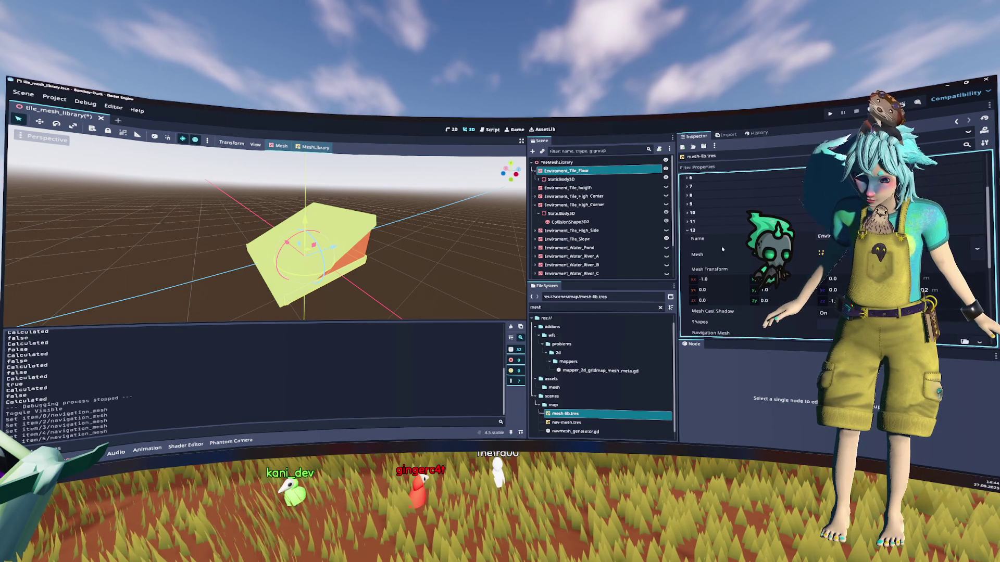
pyautogui.click(713, 231)
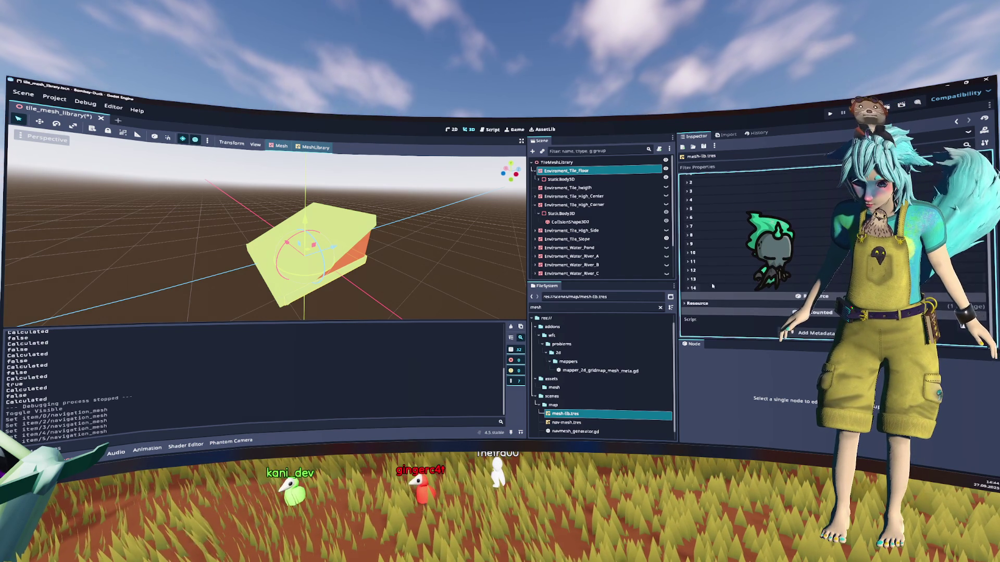
pyautogui.click(717, 268)
pyautogui.scroll(-3, 718, 265)
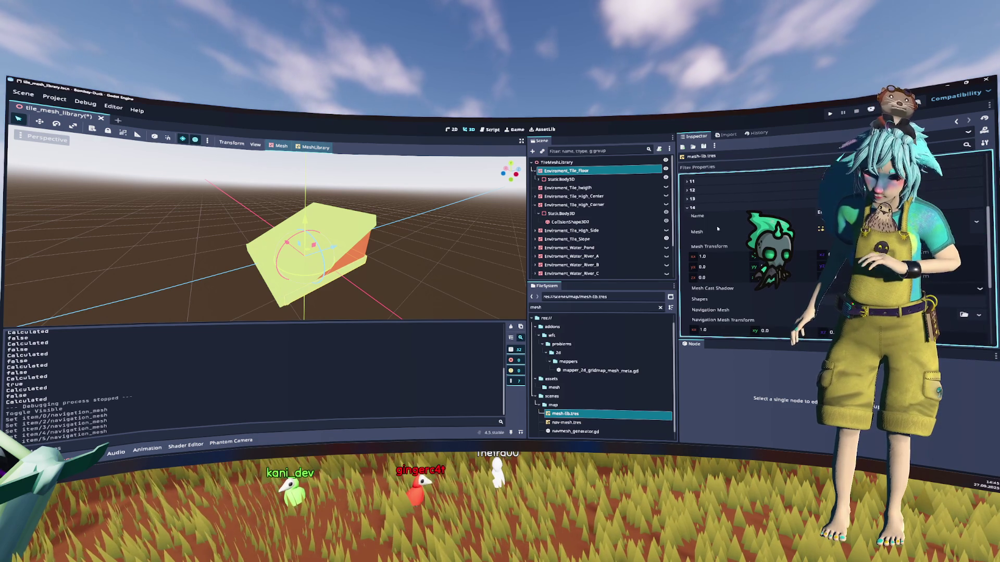
pyautogui.click(702, 208)
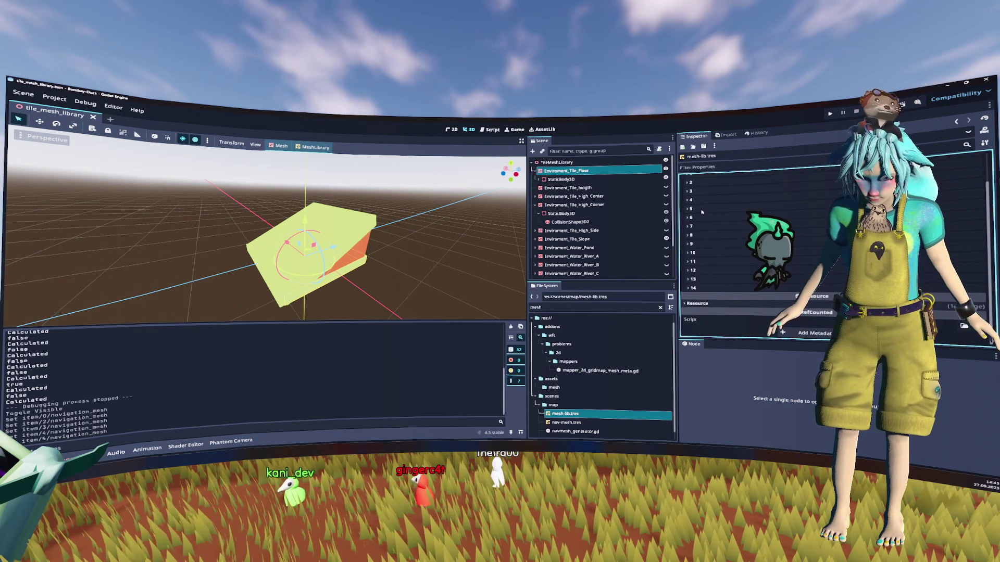
# Save the scene, then playtest in the debug camera view to watch the navigation mesh, and stop.
pyautogui.hotkey('ctrl', 's')
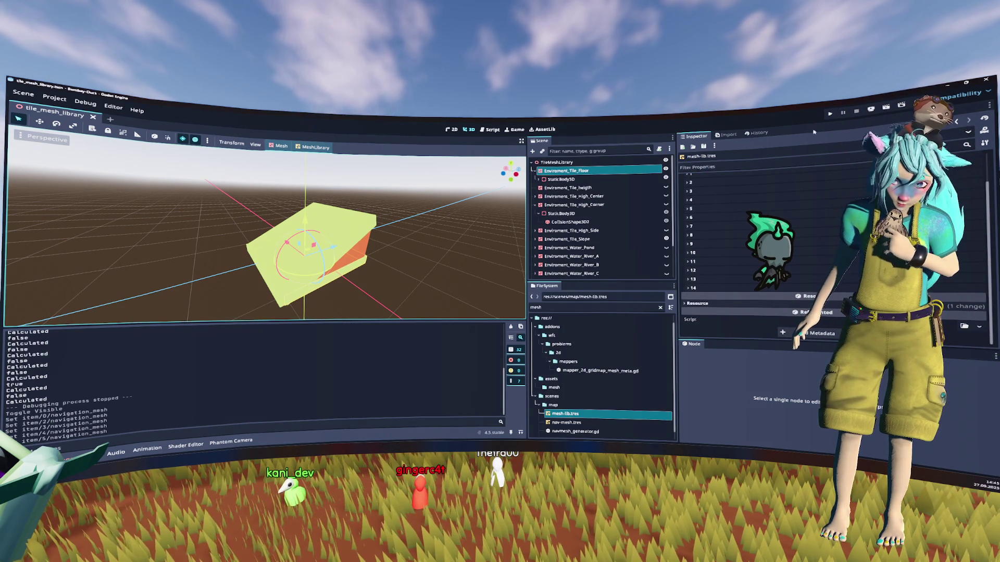
pyautogui.click(830, 113)
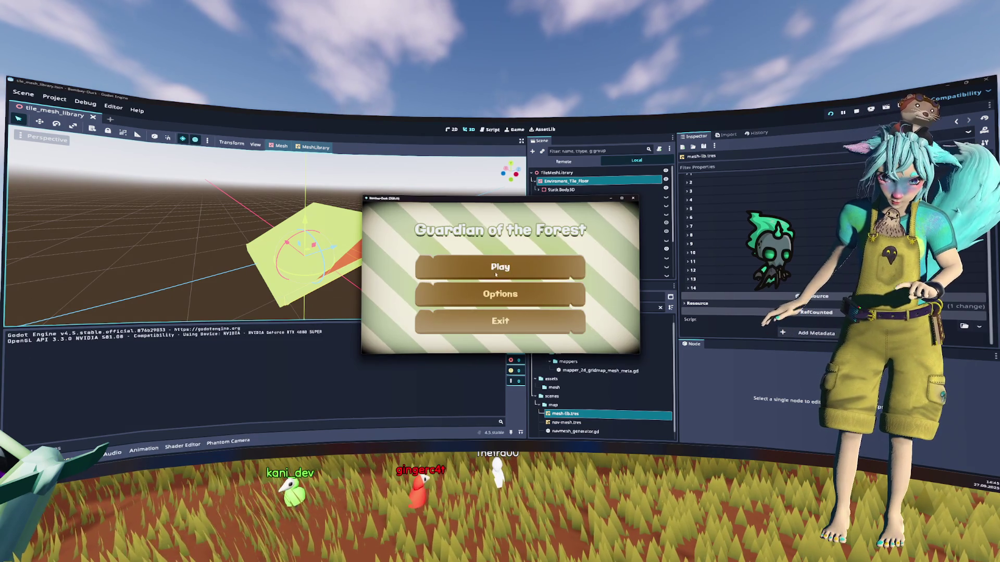
pyautogui.click(469, 268)
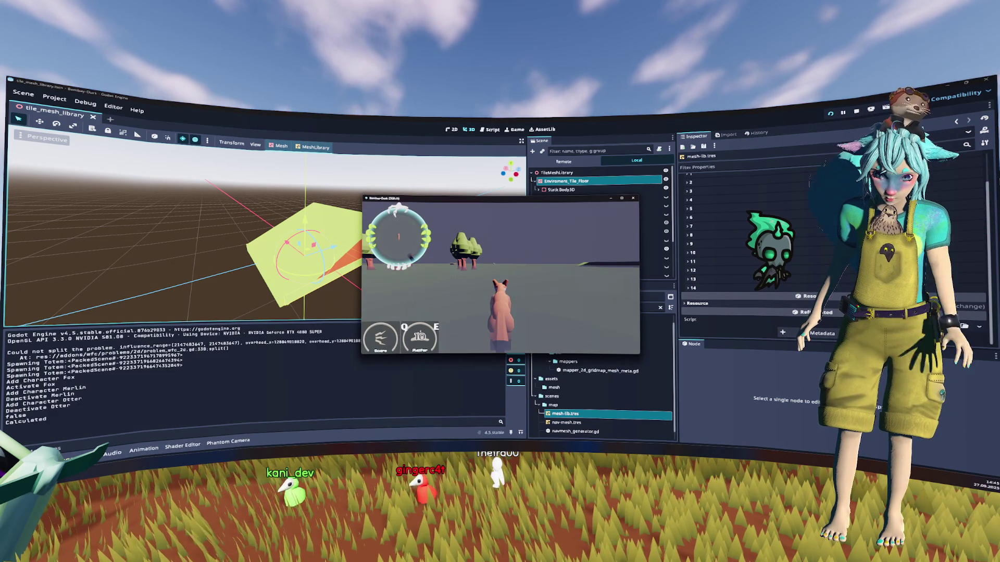
pyautogui.press('e')
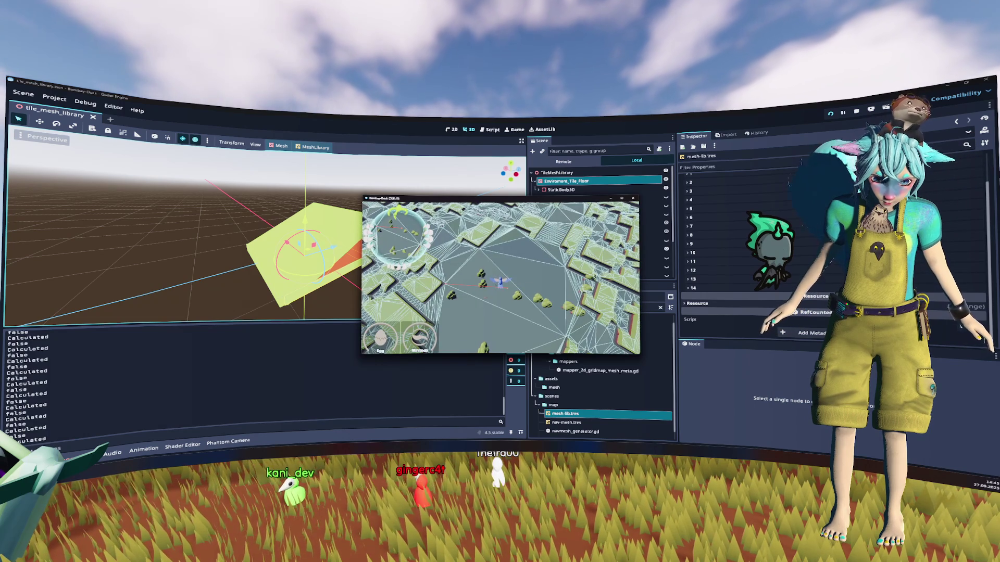
pyautogui.press('F8')
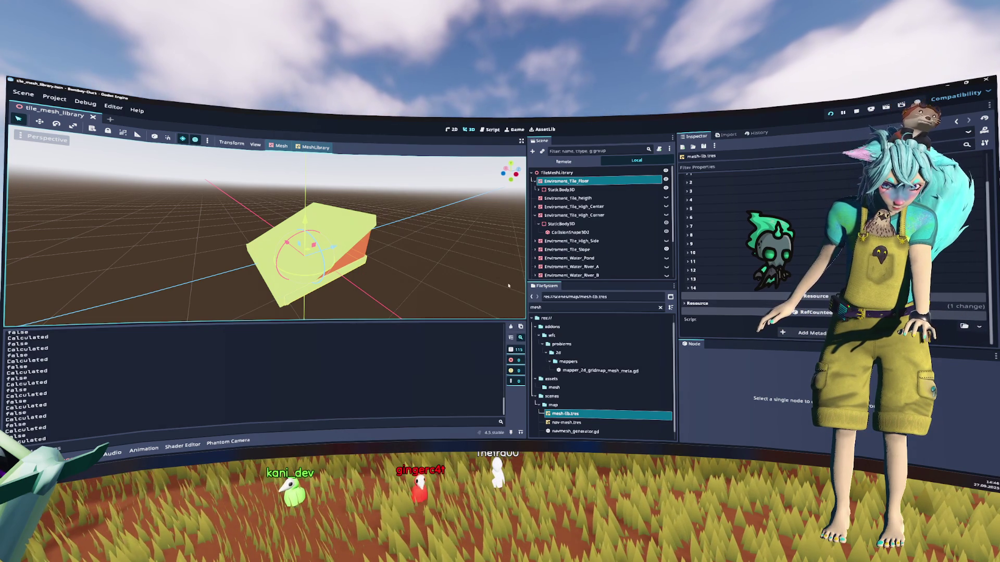
pyautogui.press('F5')
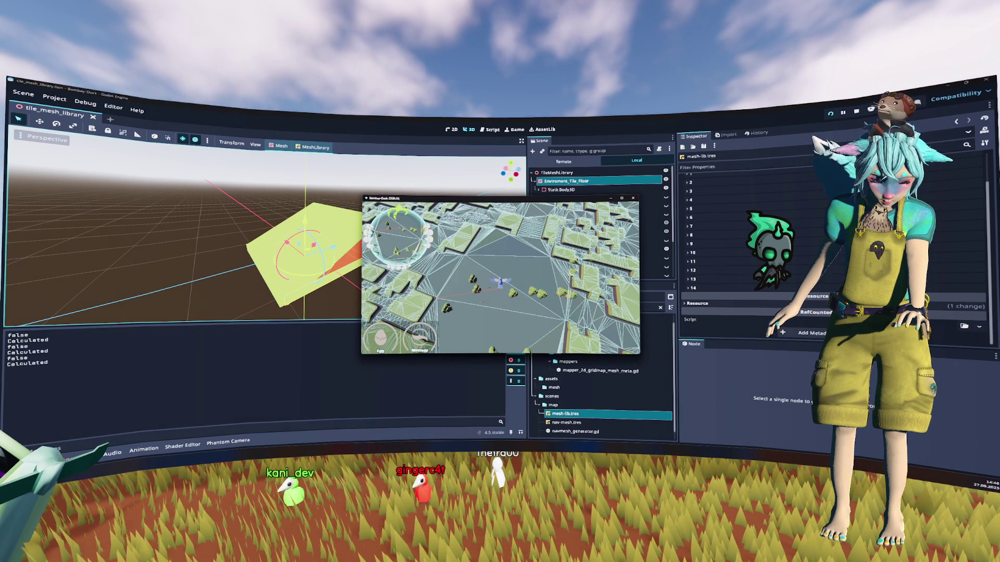
pyautogui.press('F8')
pyautogui.scroll(-3, 626, 181)
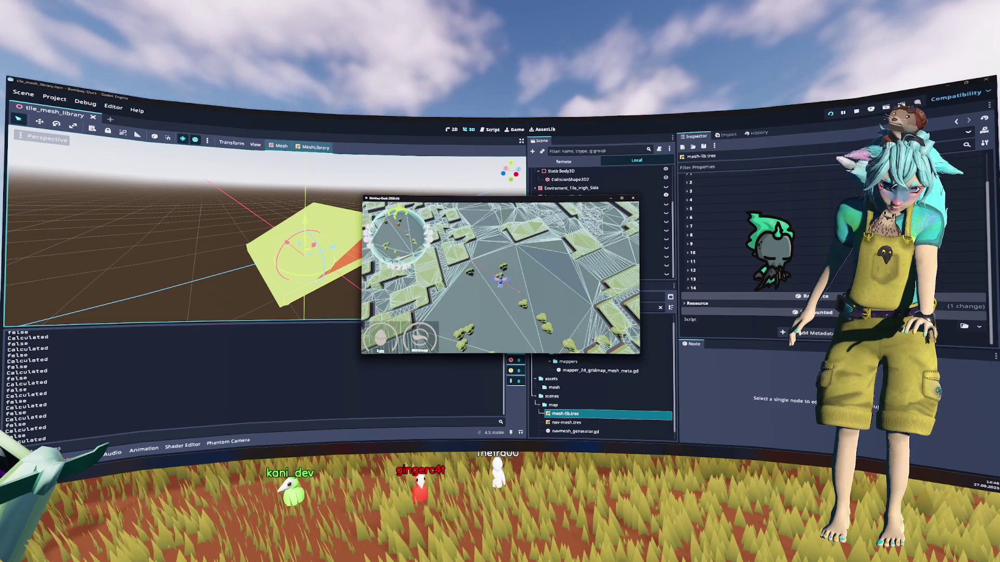
pyautogui.click(588, 250)
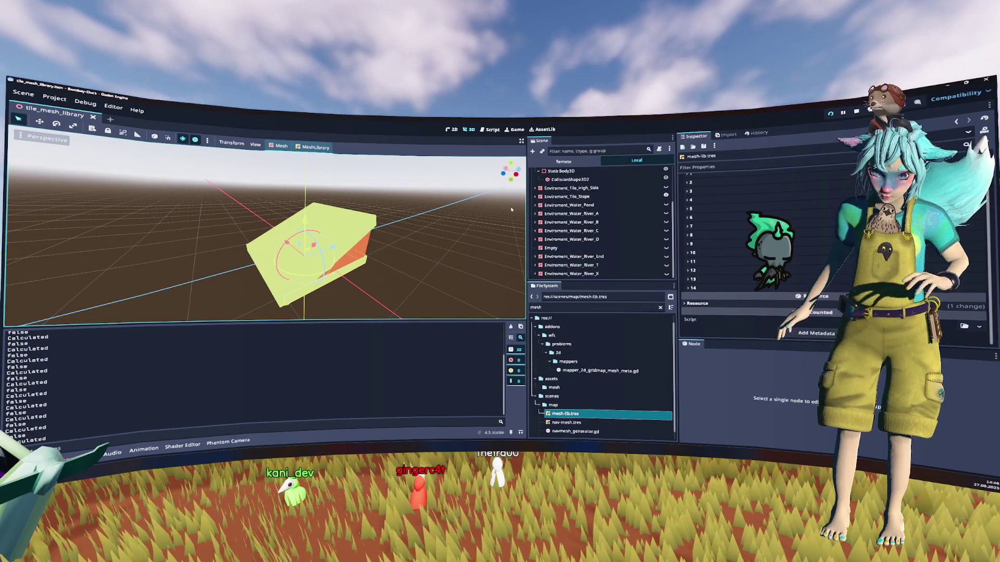
# Filter the FileSystem dock for 'map' and open map.tscn.
pyautogui.doubleClick(575, 307)
pyautogui.write('map')
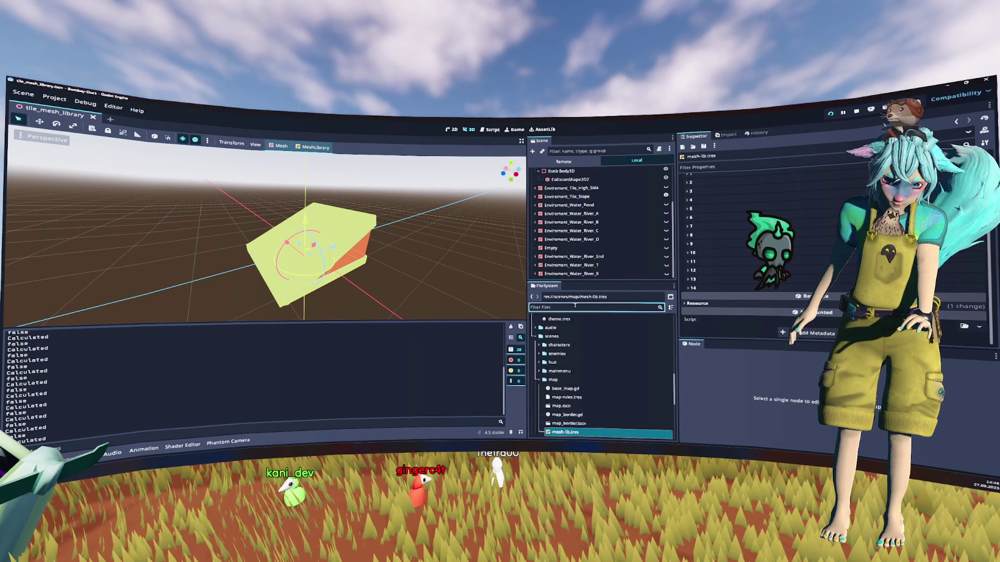
pyautogui.doubleClick(560, 396)
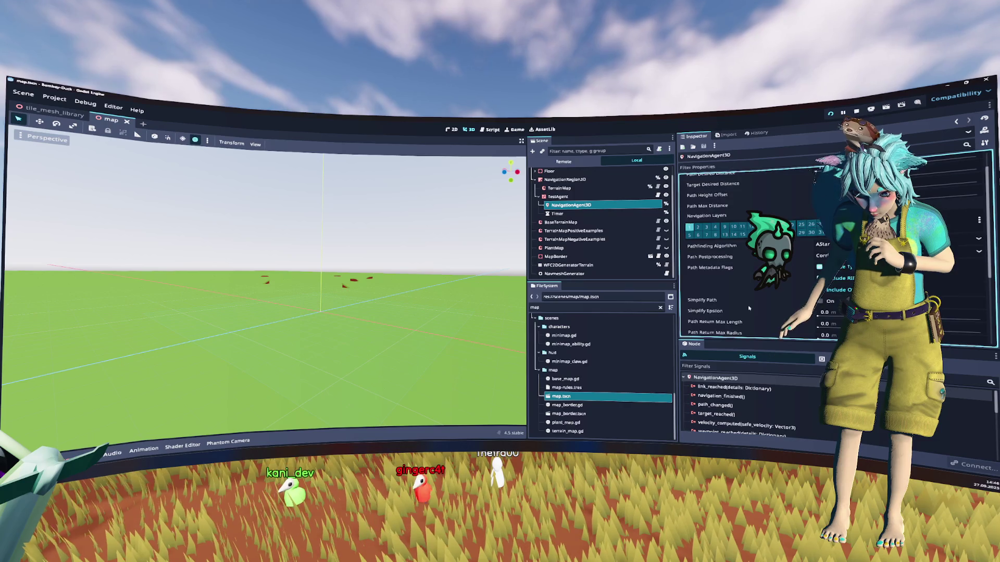
# Select the TestAgent node and open its test_agent.gd script.
pyautogui.moveTo(737, 299)
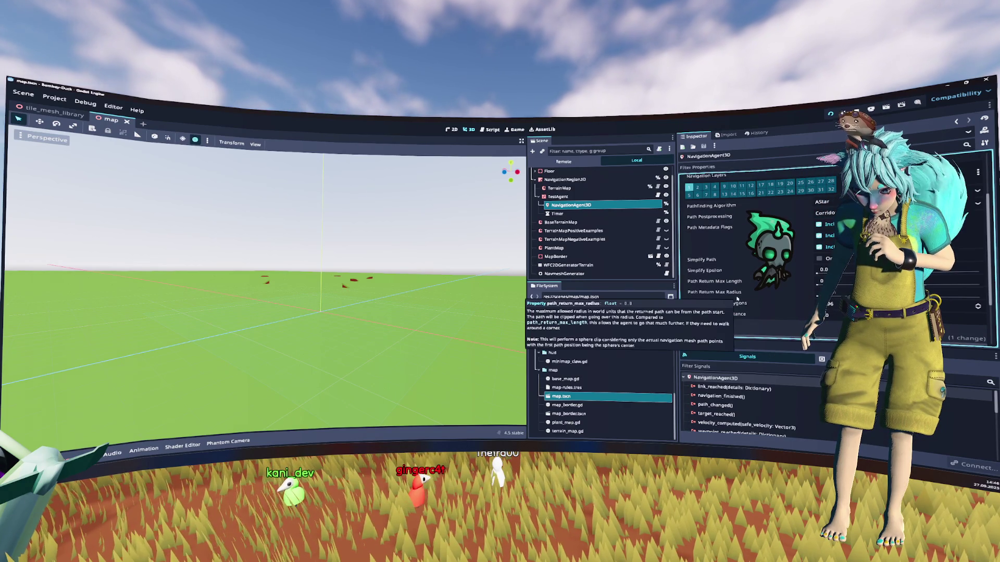
pyautogui.scroll(3, 734, 281)
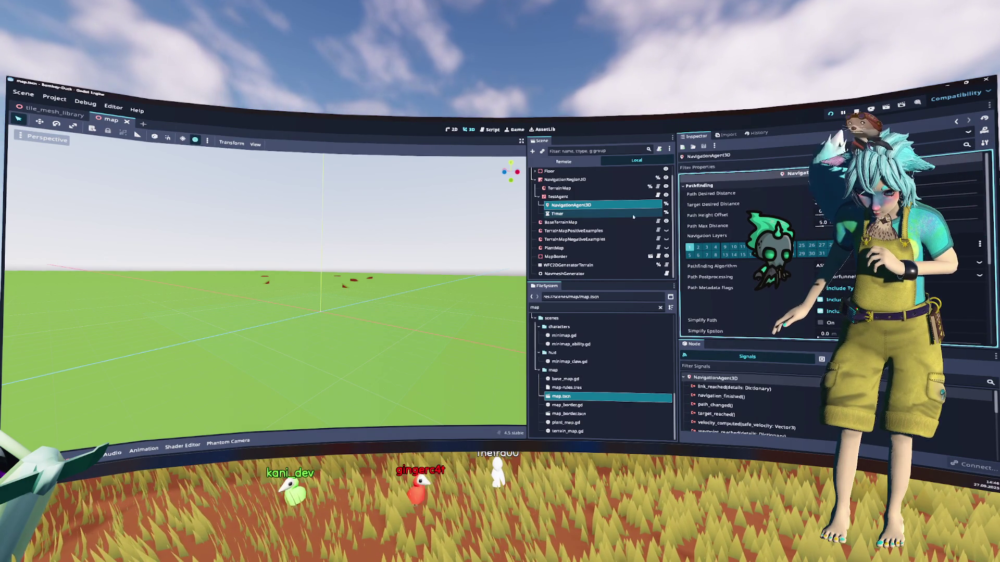
pyautogui.click(573, 197)
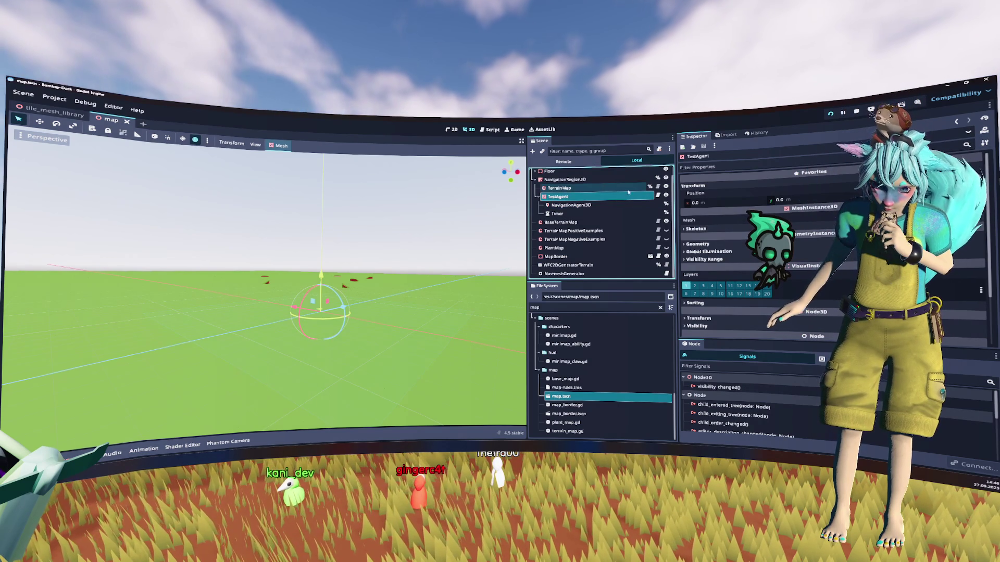
pyautogui.click(657, 197)
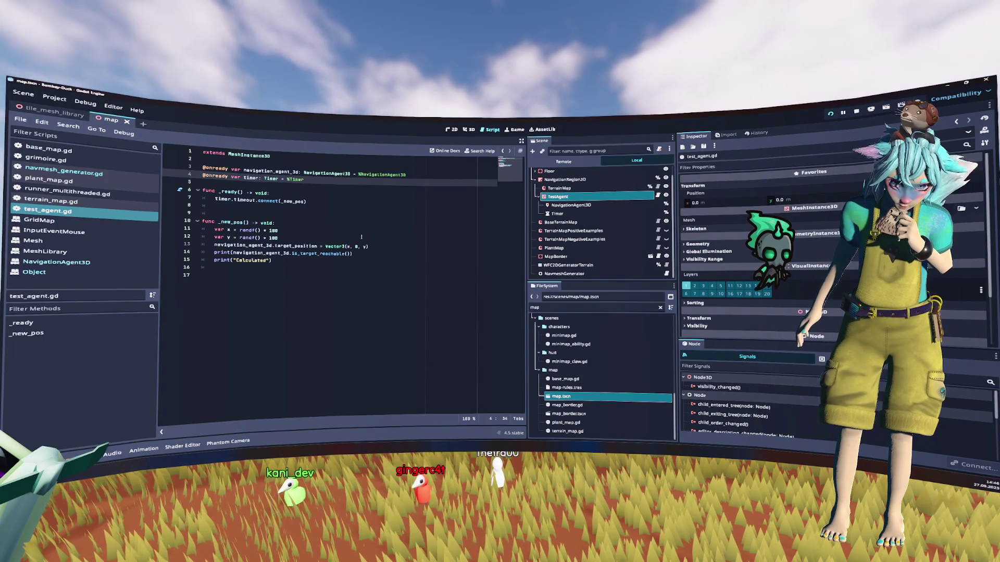
# Change the randf() range from 100 to 50 on lines 11–12, then test-run the game and stop it.
pyautogui.click(302, 231)
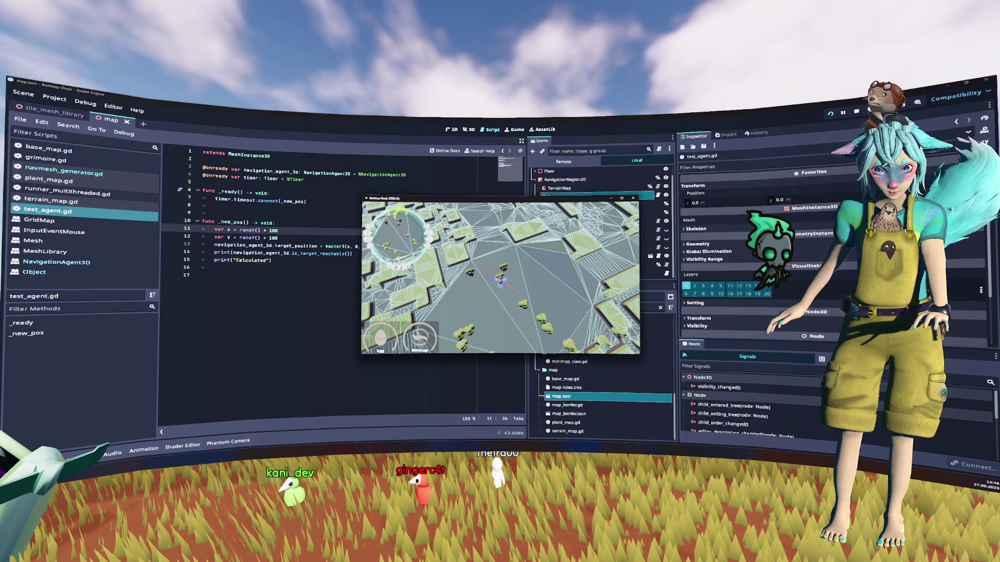
pyautogui.doubleClick(274, 230)
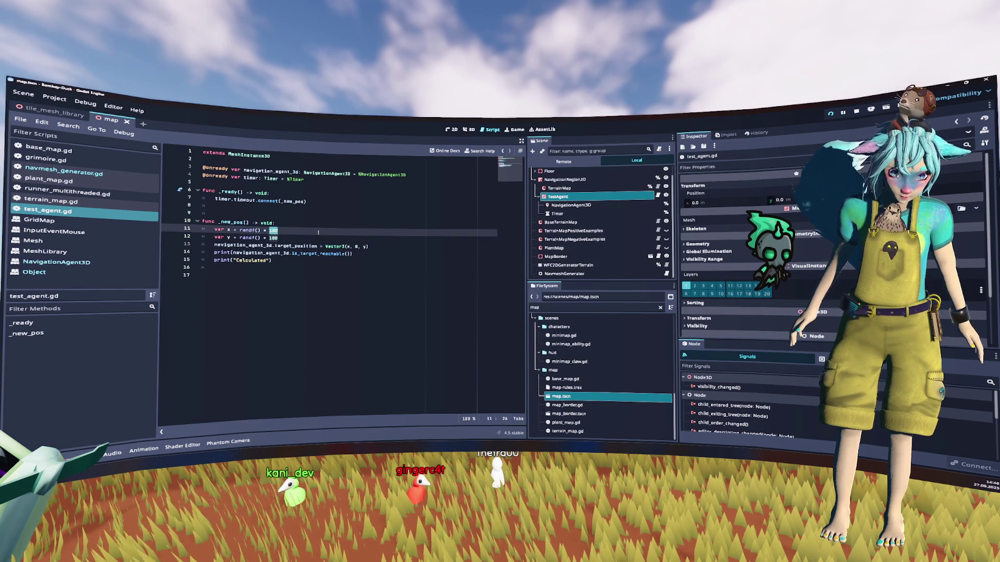
pyautogui.press('Down')
pyautogui.write('50')
pyautogui.press('F5')
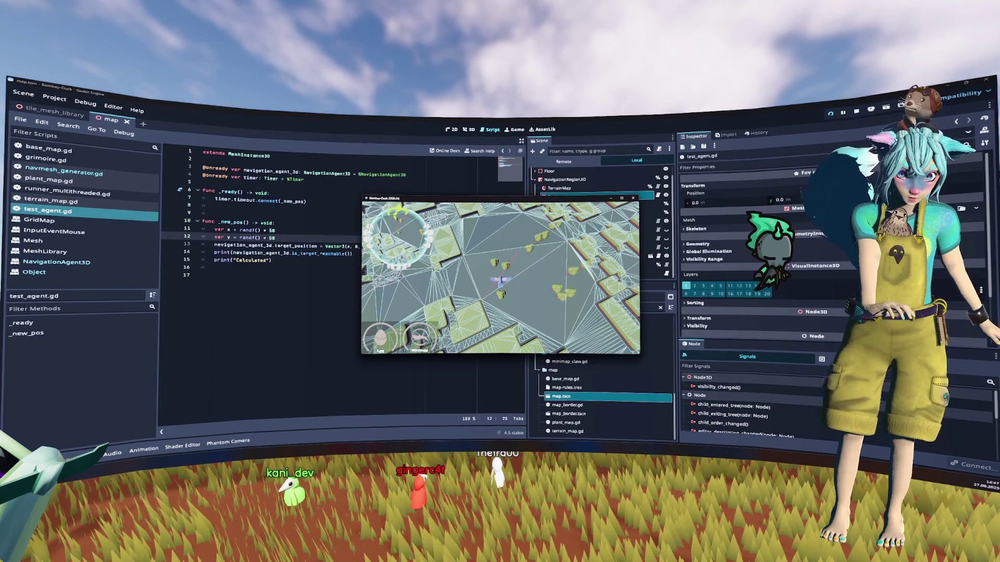
pyautogui.press('F8')
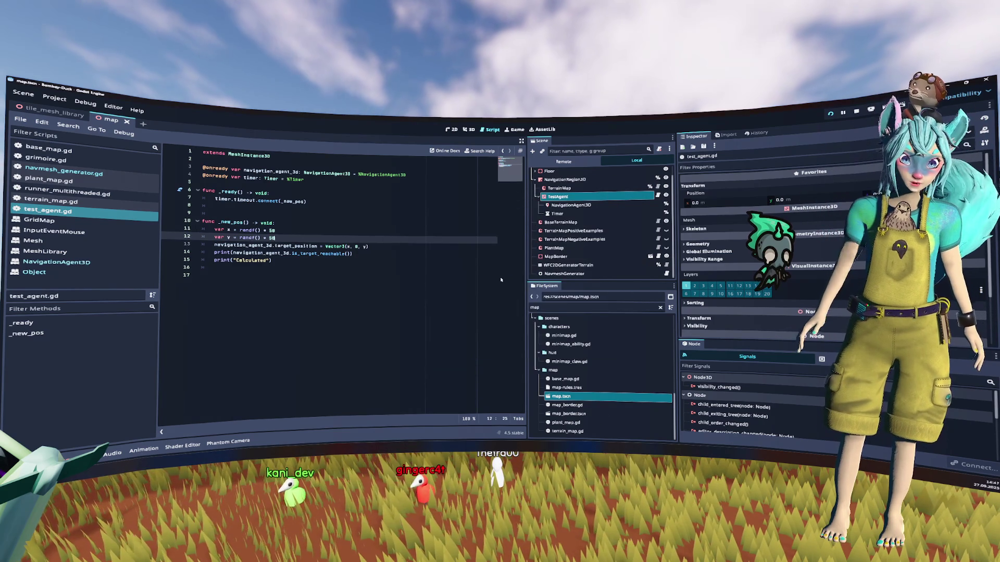